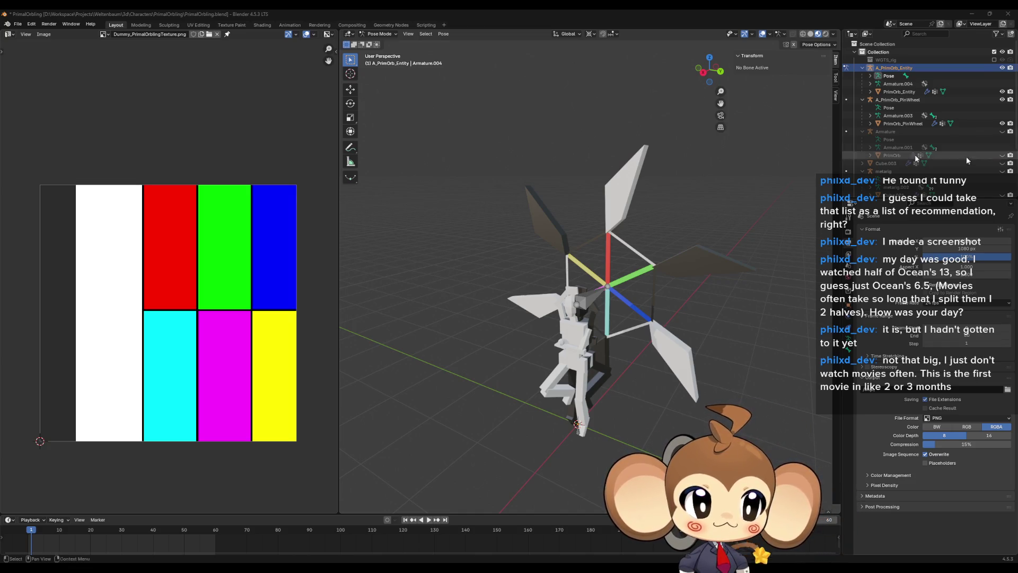
Turn the left image panel into a widened Dope Sheet in Action Editor mode.
left_click(18, 25)
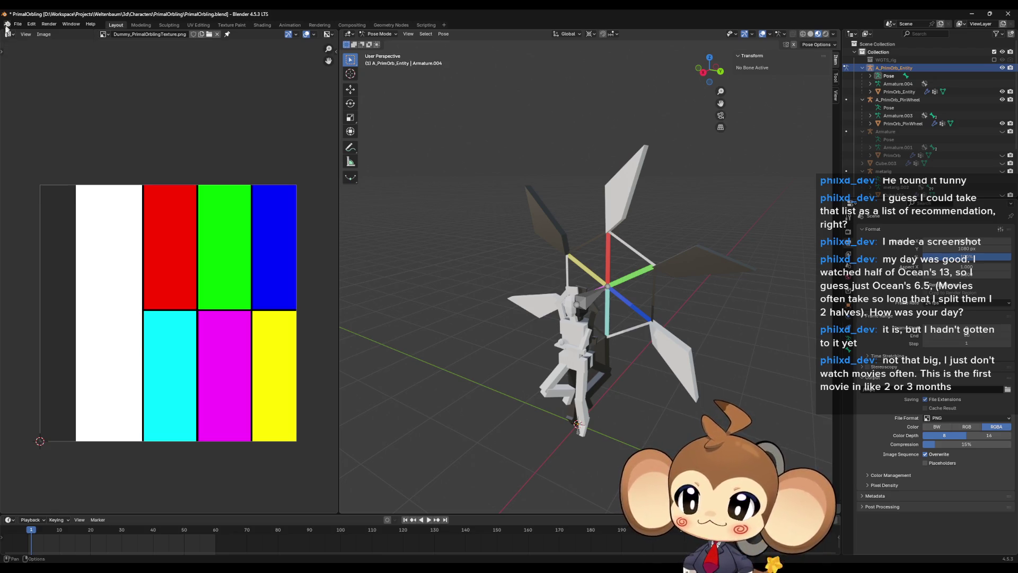
left_click(7, 34)
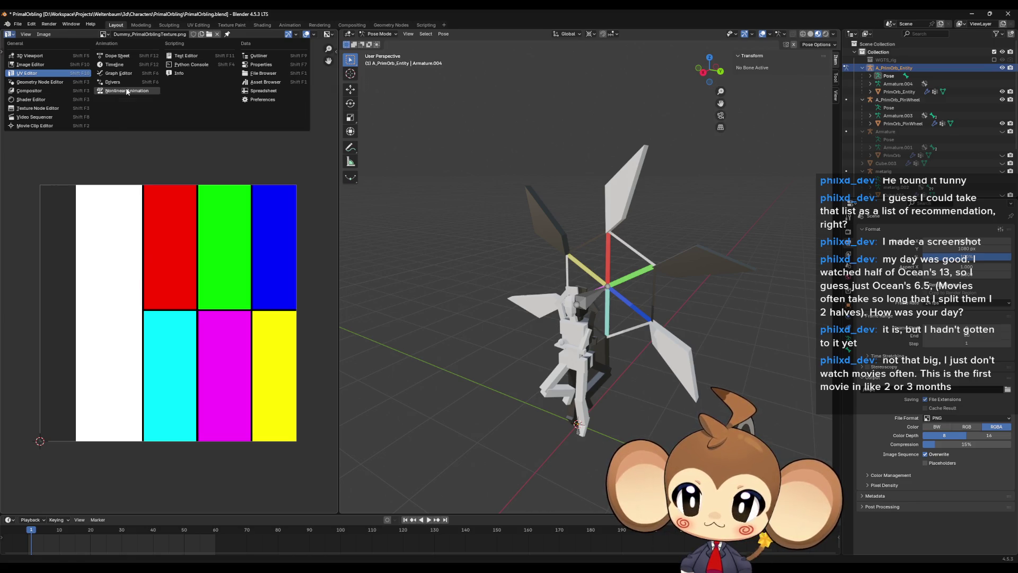
left_click(127, 91)
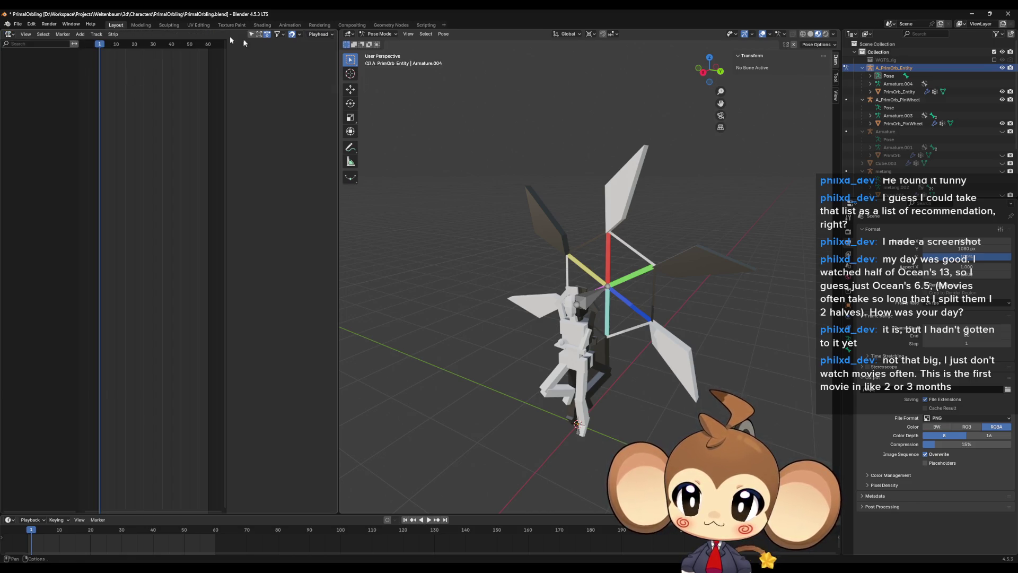
left_click(8, 37)
key("Escape")
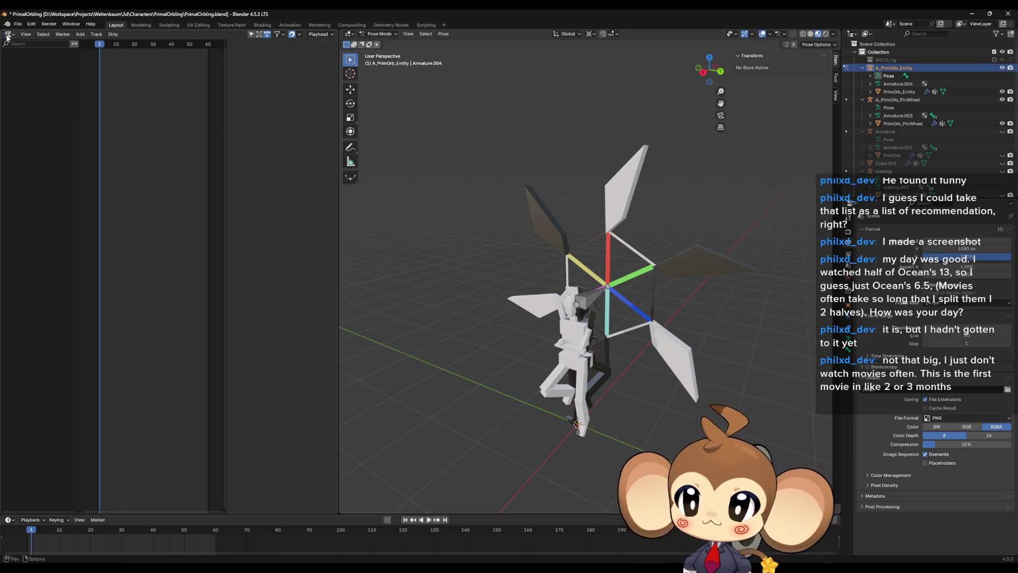
left_click(8, 36)
left_click(126, 56)
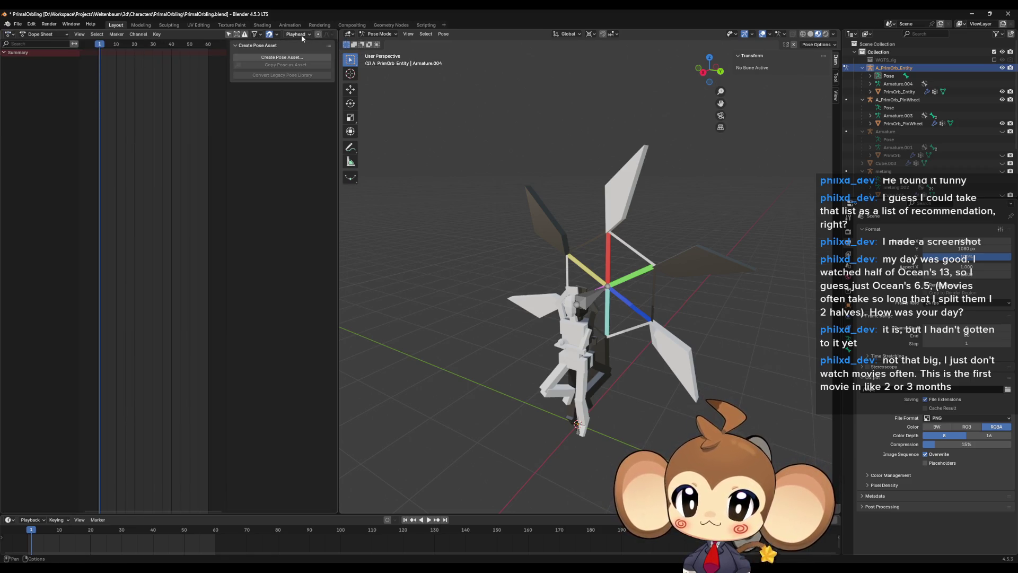
left_click_drag(338, 67, 675, 67)
left_click(41, 35)
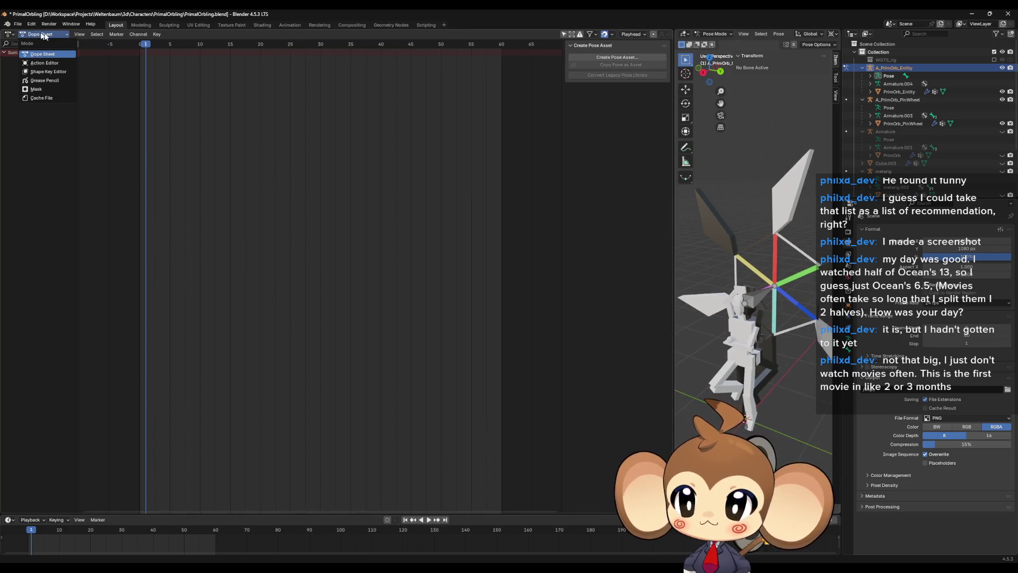
left_click(44, 63)
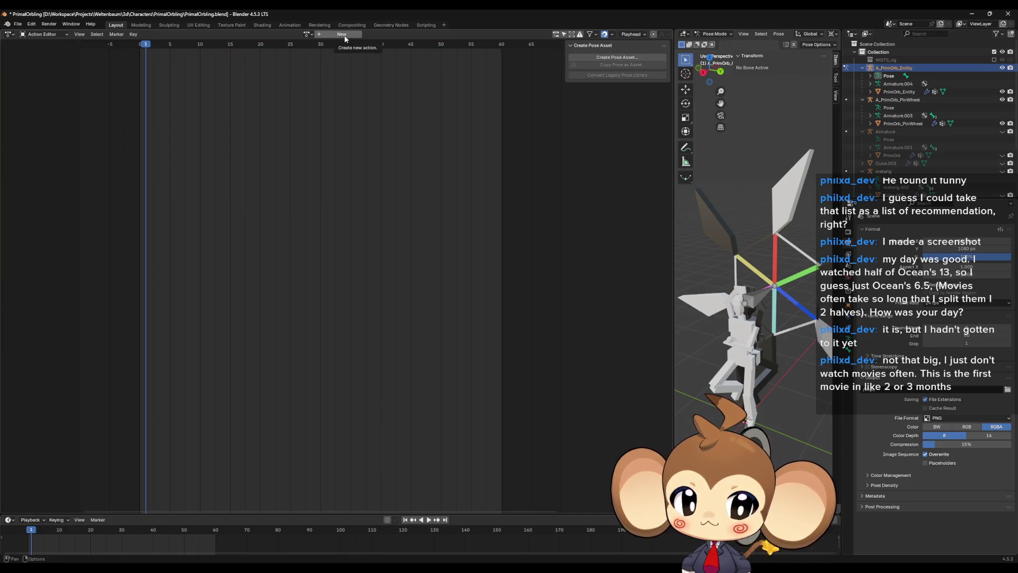
Set the playhead to frame 0 and create a new action named Idle_PrimalOrbling.
left_click_drag(26, 532, 28, 531)
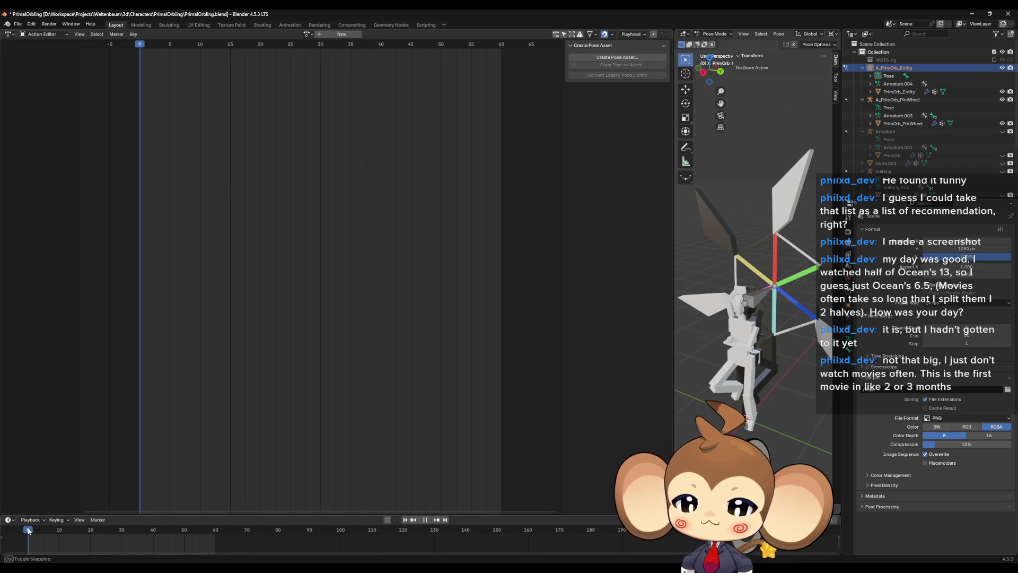
left_click(330, 34)
left_click(295, 34)
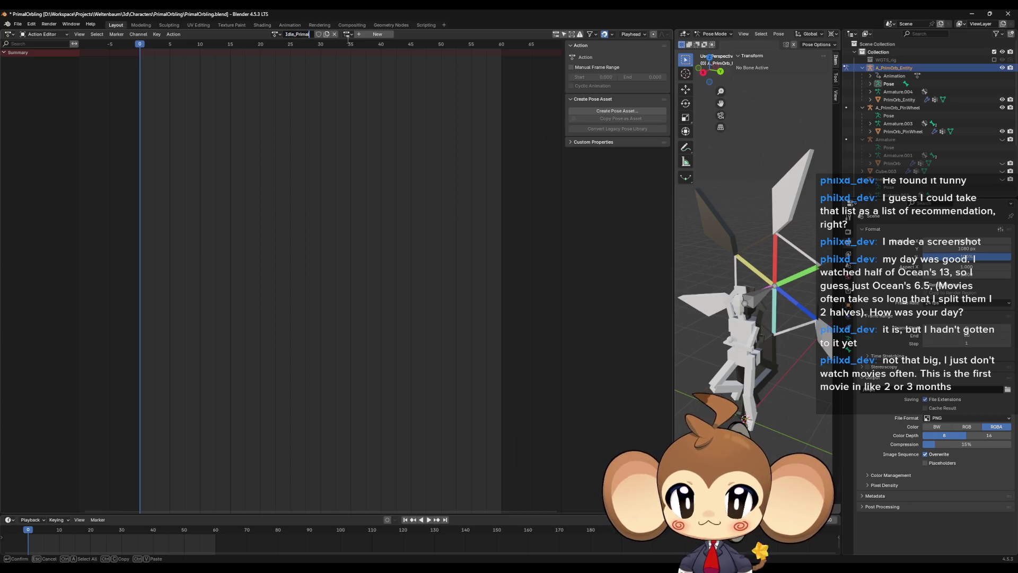
key("Return")
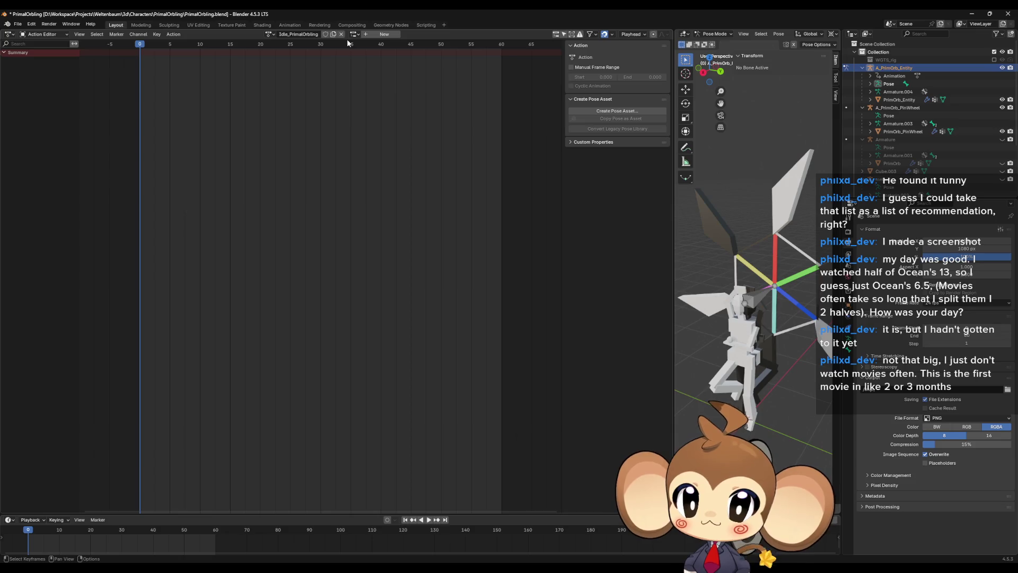
left_click(10, 35)
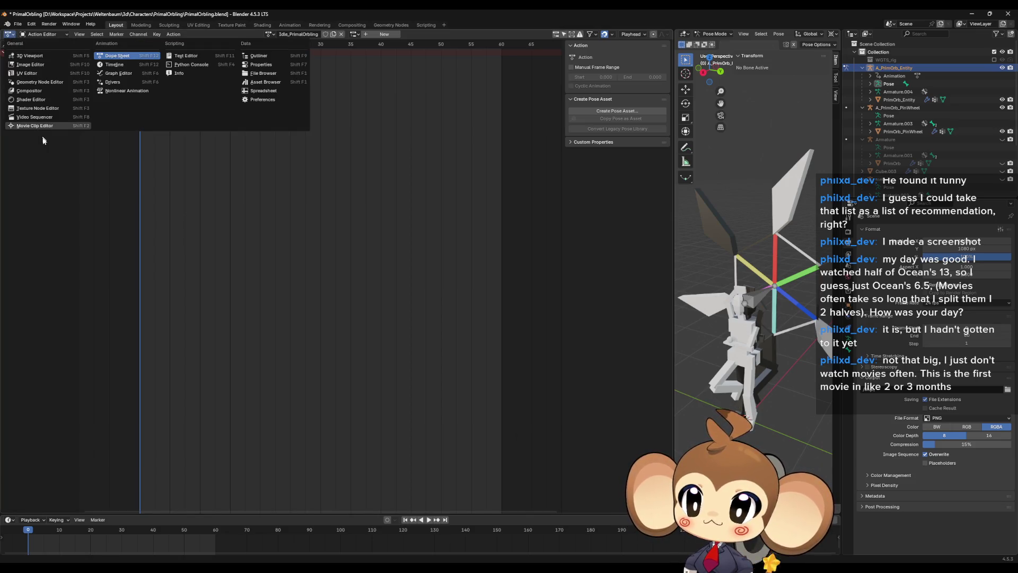
Push Idle_PrimalOrbling down into an NLA strip and join the animation editor into the 3D view.
left_click(139, 91)
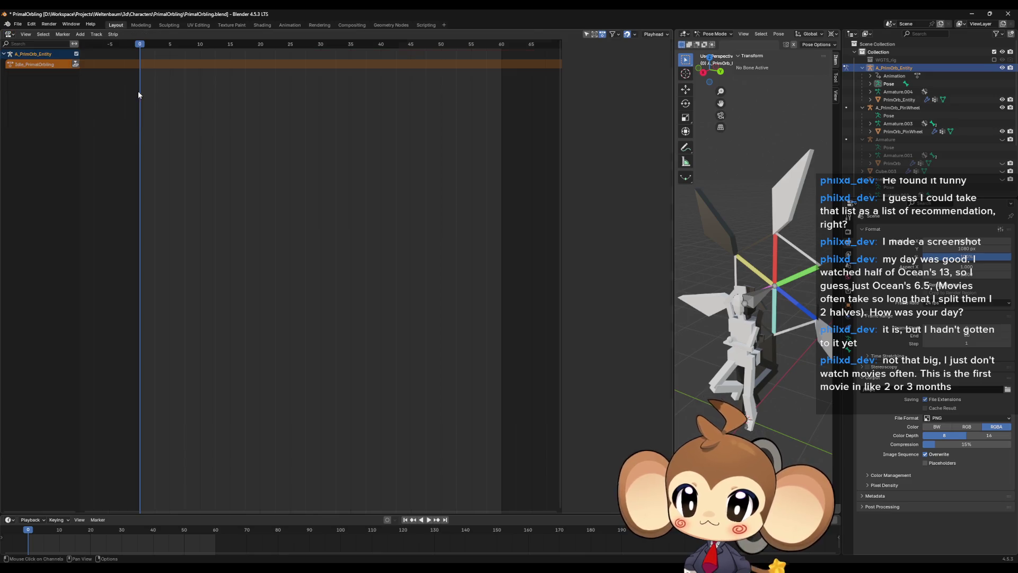
left_click(76, 64)
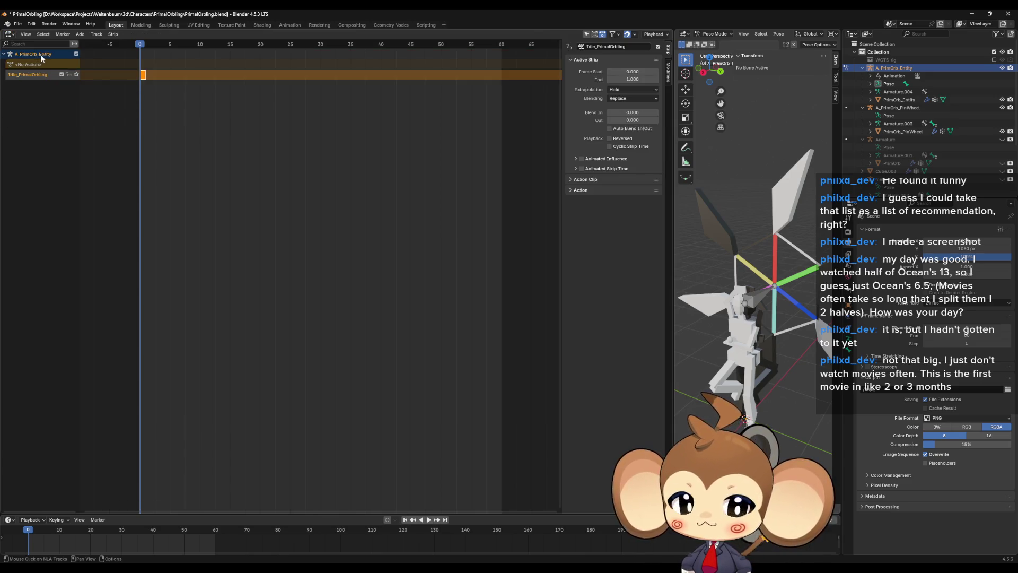
right_click(674, 191)
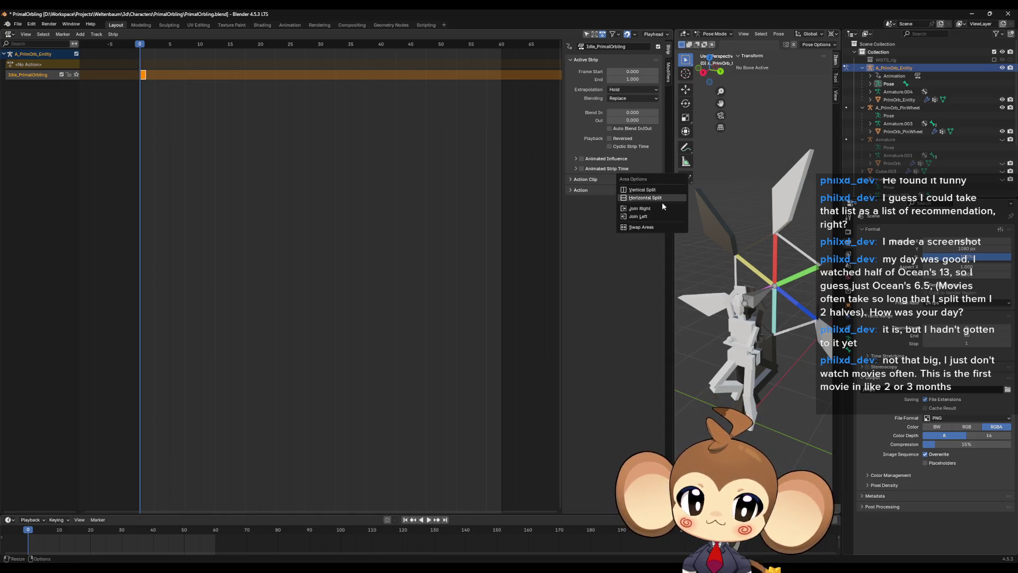
left_click(655, 215)
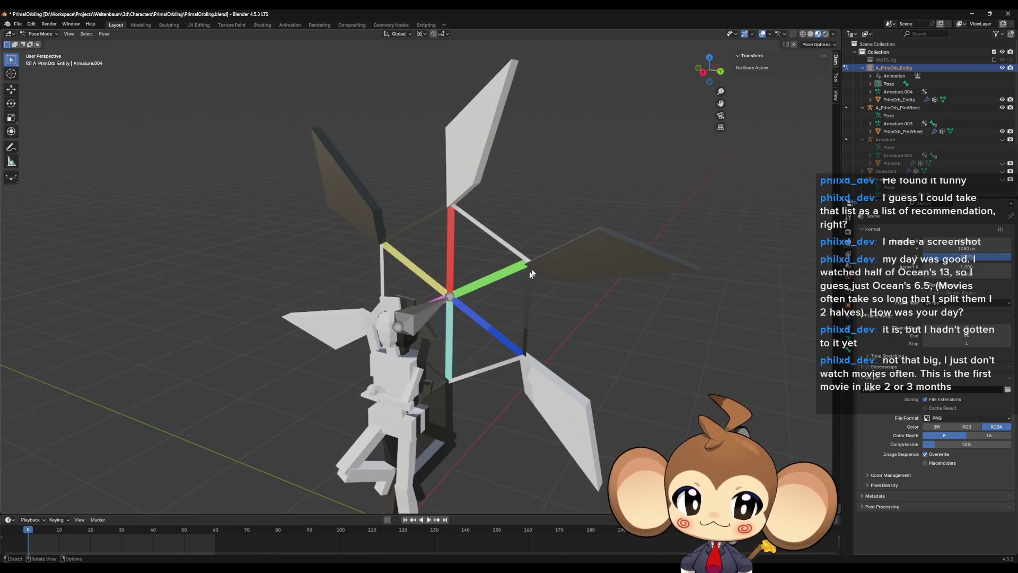
Hide the PinWheel rig and mesh in the Outliner, leaving only the PrimOrb entity visible.
scroll(570, 240, "down", 4)
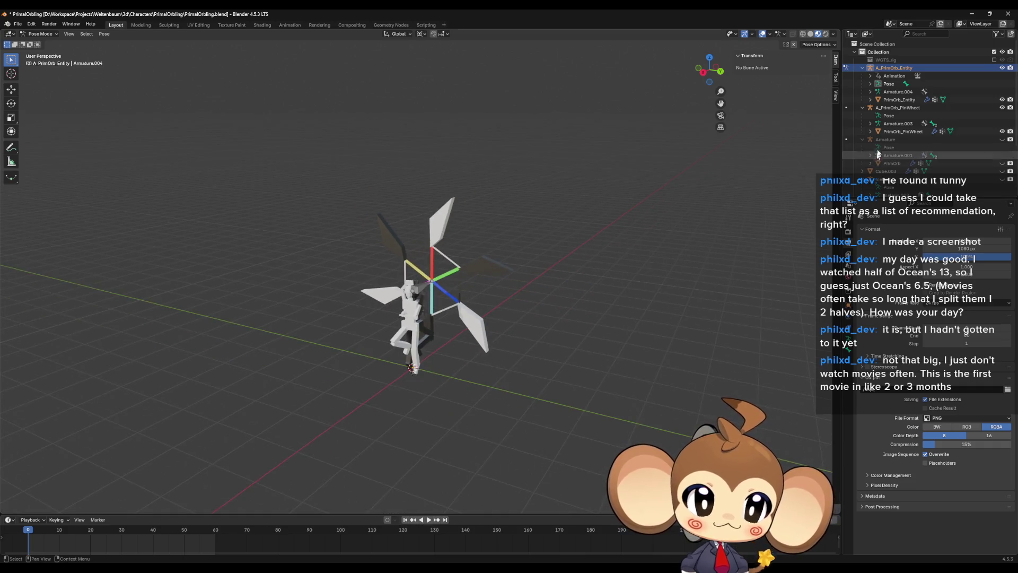
left_click(900, 99)
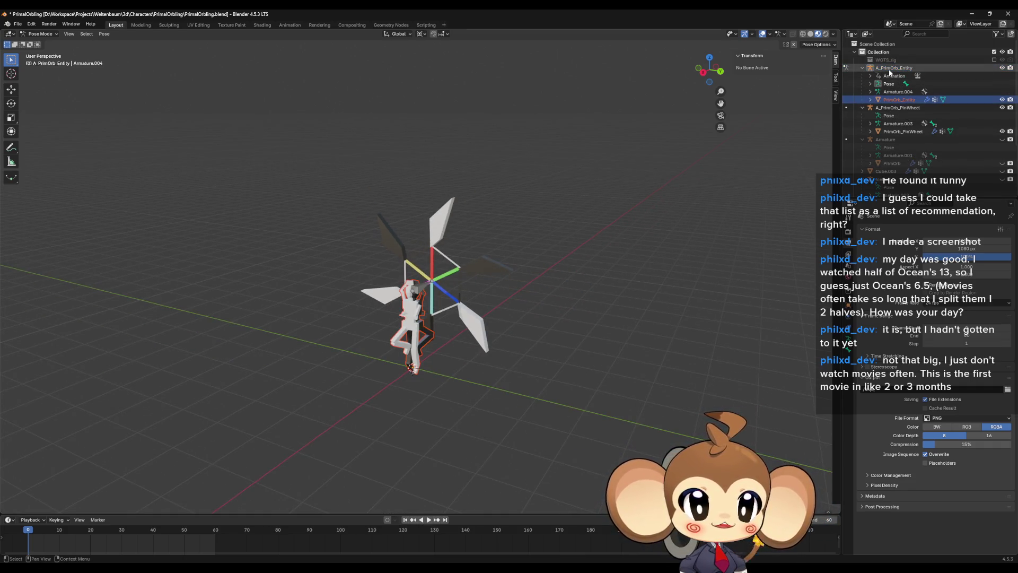
left_click(891, 68)
mouse_move(588, 249)
left_mouse_down()
mouse_move(593, 263)
mouse_move(596, 250)
left_mouse_up()
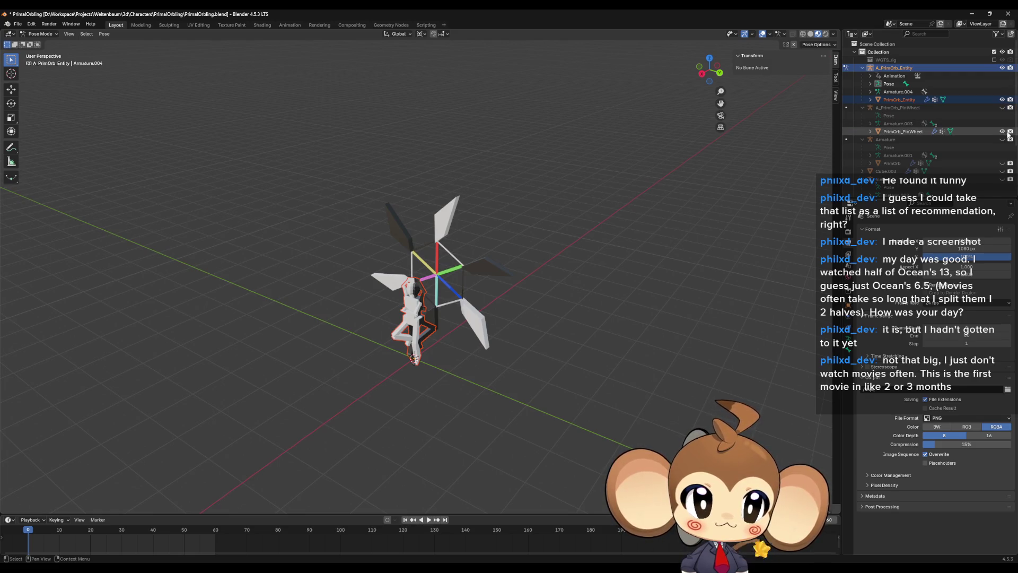
left_click_drag(1002, 108, 1002, 131)
left_click_drag(549, 277, 562, 273)
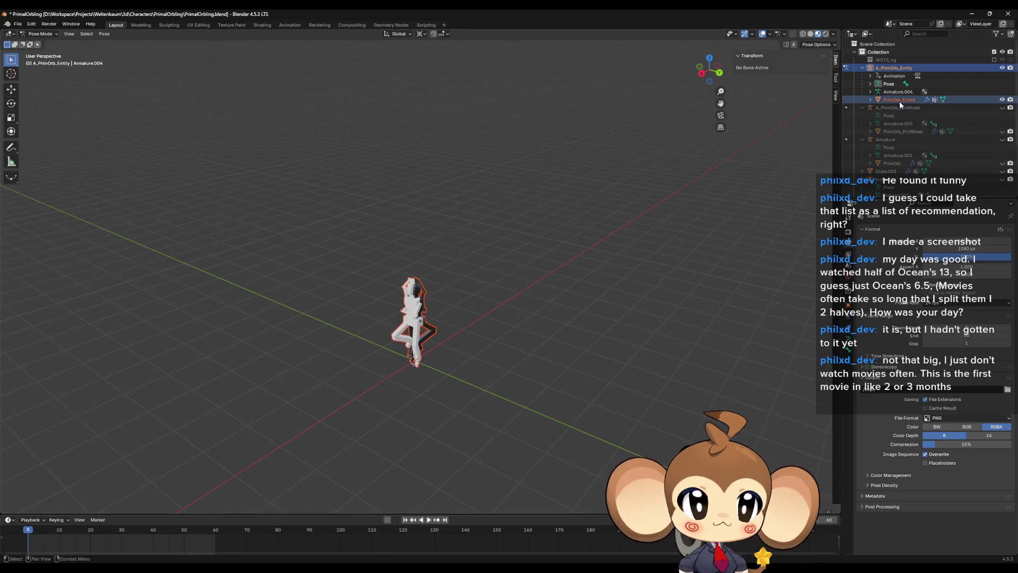
left_click(17, 25)
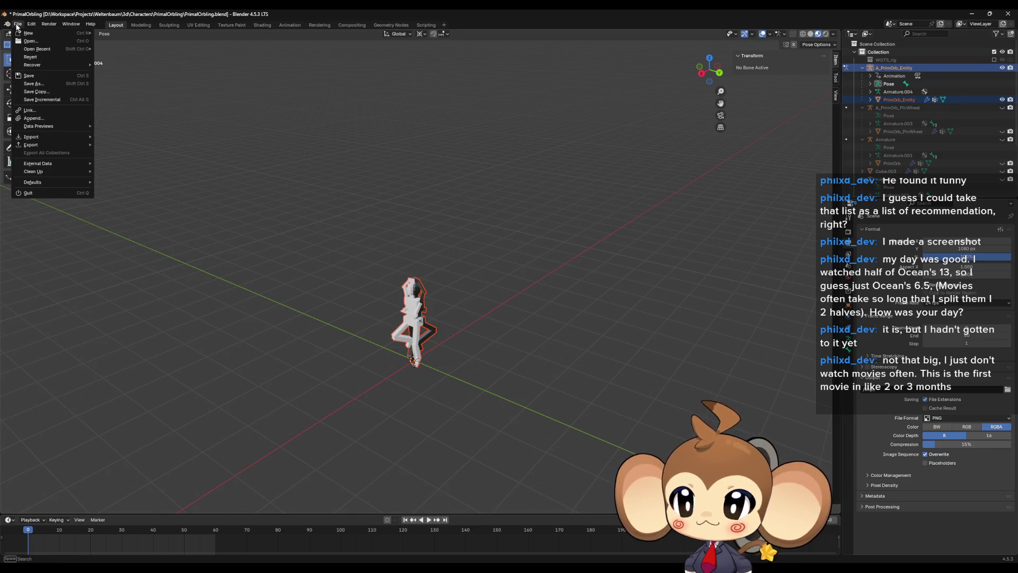
Export PrimalOrbling_Entity.fbx using the unrealfixedanims operator preset.
mouse_move(32, 144)
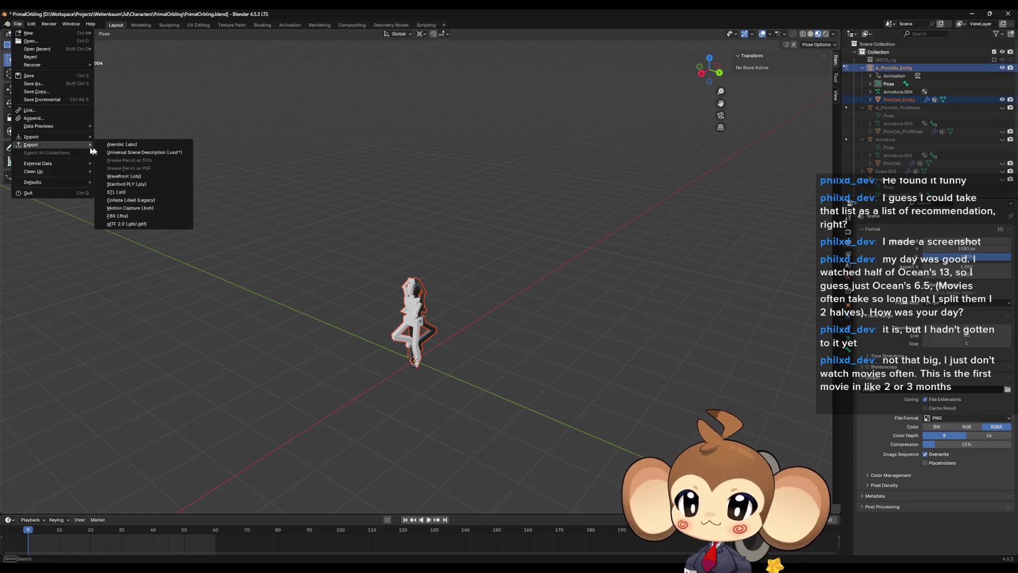
left_click(120, 217)
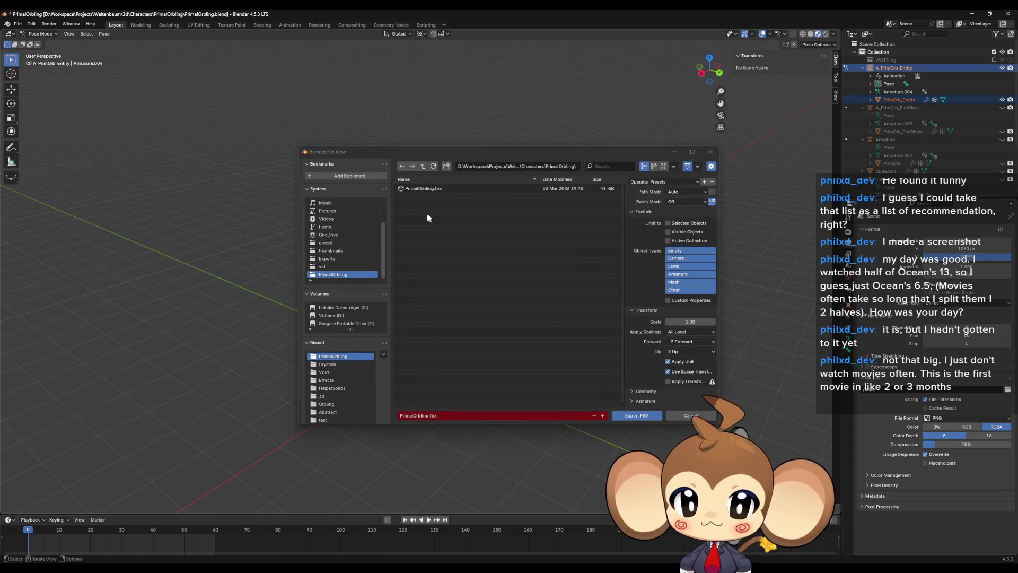
left_click(428, 415)
type("_Entity")
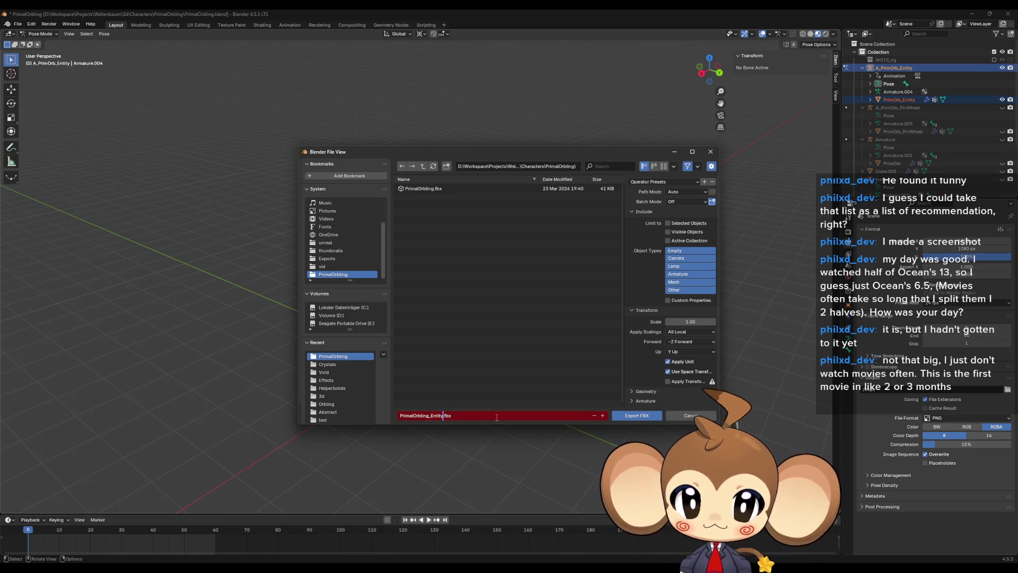
key("Return")
left_click(654, 183)
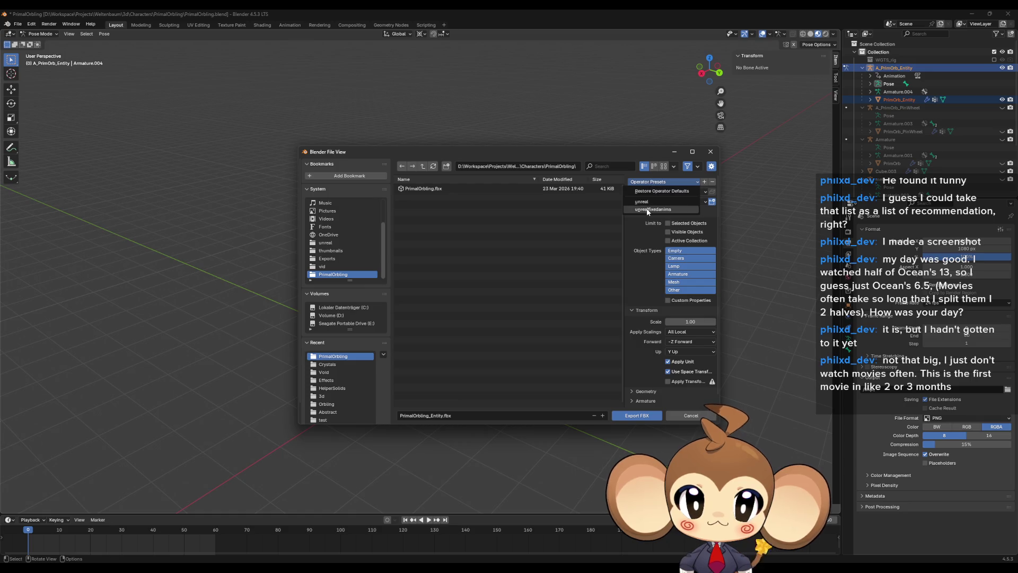
left_click(647, 210)
left_click(636, 415)
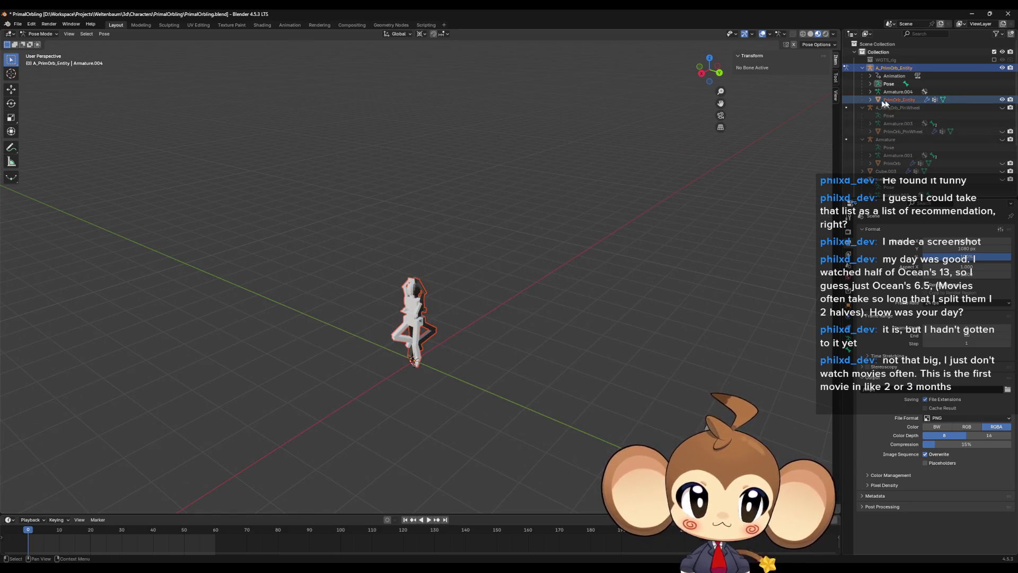
Hide the entity rig and mesh and show the pinwheel rig and mesh again.
left_click_drag(1002, 68, 1003, 100)
left_click(1002, 108)
left_click(1002, 132)
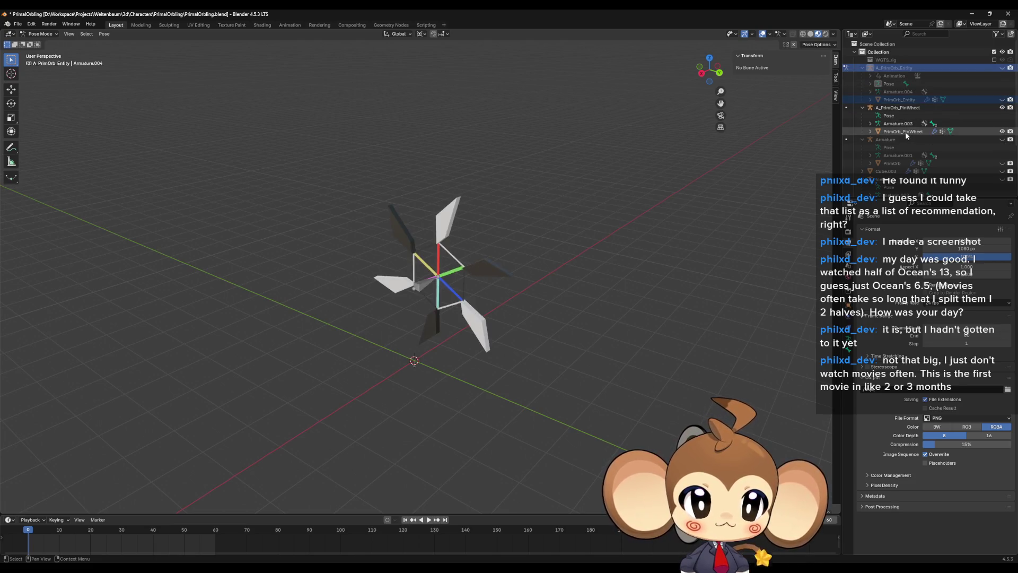
Export the selected pinwheel rig and mesh as PrimalOrbling_PinWheel.fbx and save PrimalOrbling.blend.
left_click(898, 108)
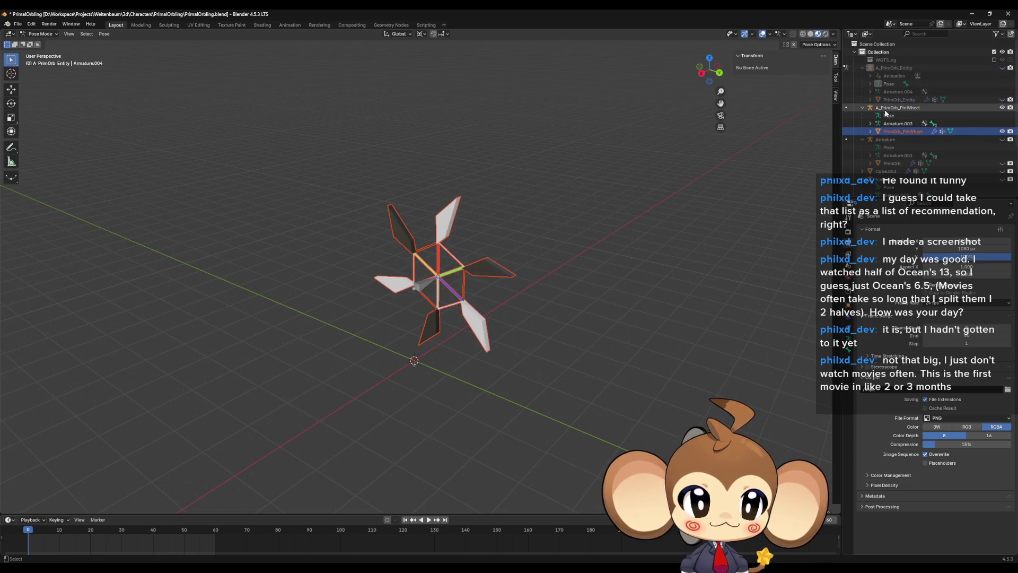
left_click(17, 24)
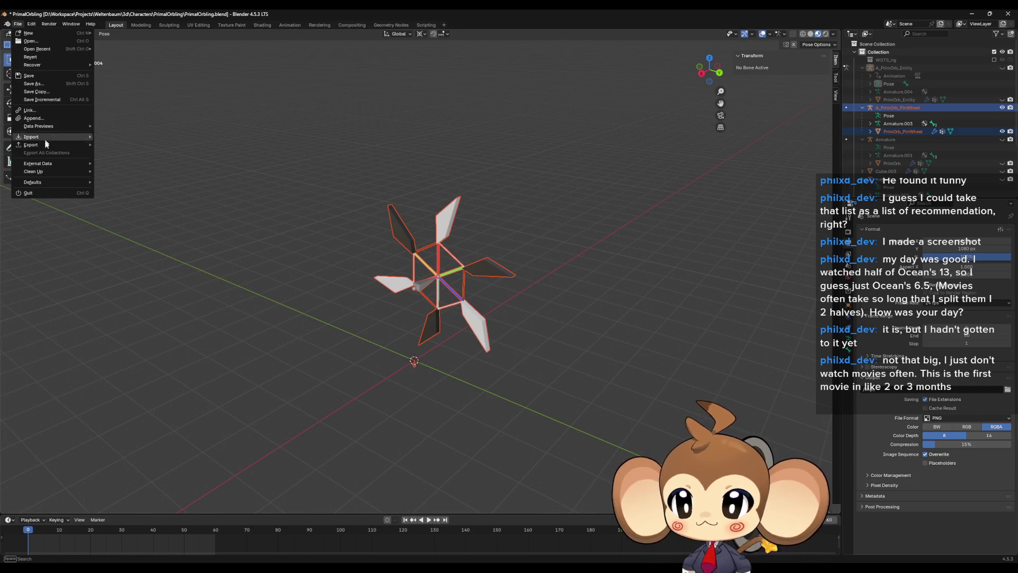
mouse_move(44, 145)
left_click(138, 217)
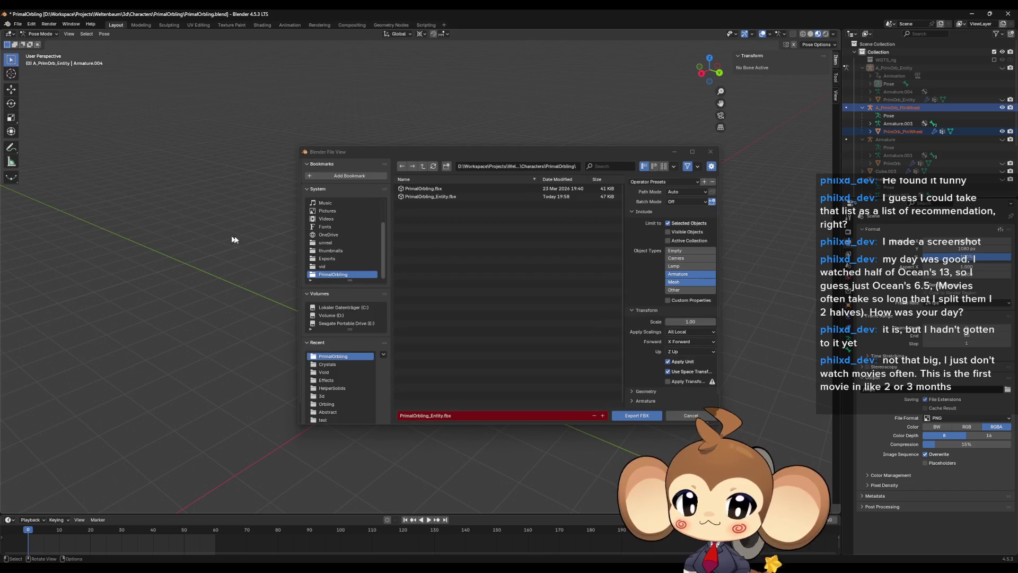
left_click(587, 297)
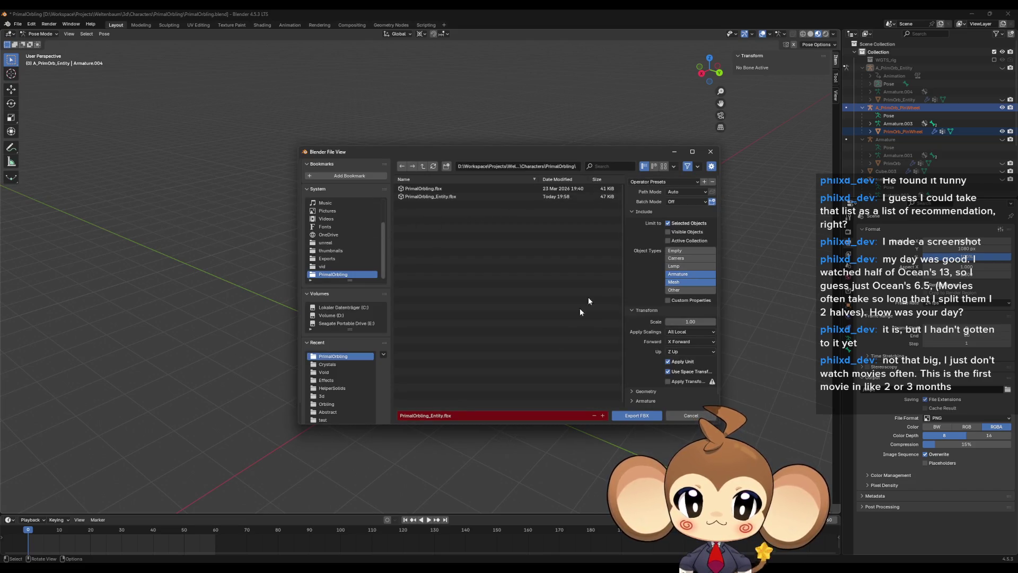
left_click(436, 415)
key("BackSpace")
key("BackSpace")
key("Delete")
key("Delete")
key("Delete")
type("PinWheel")
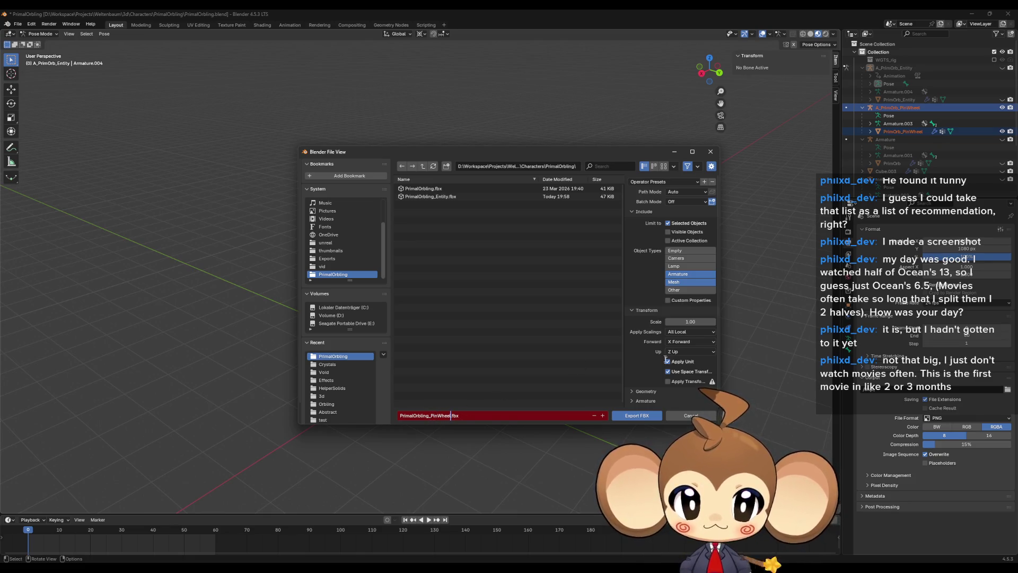
key("Return")
left_click(629, 416)
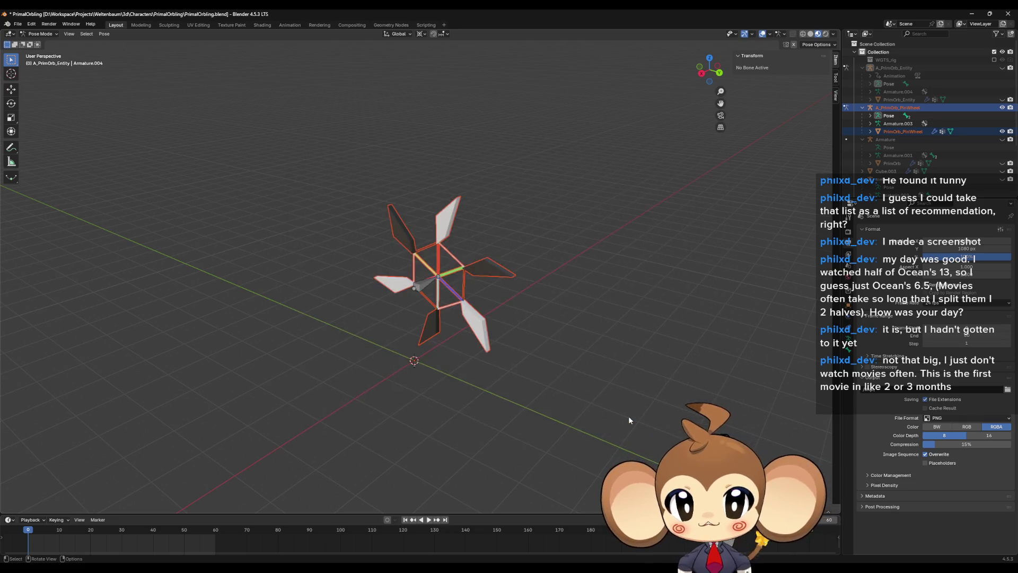
key("ctrl+s")
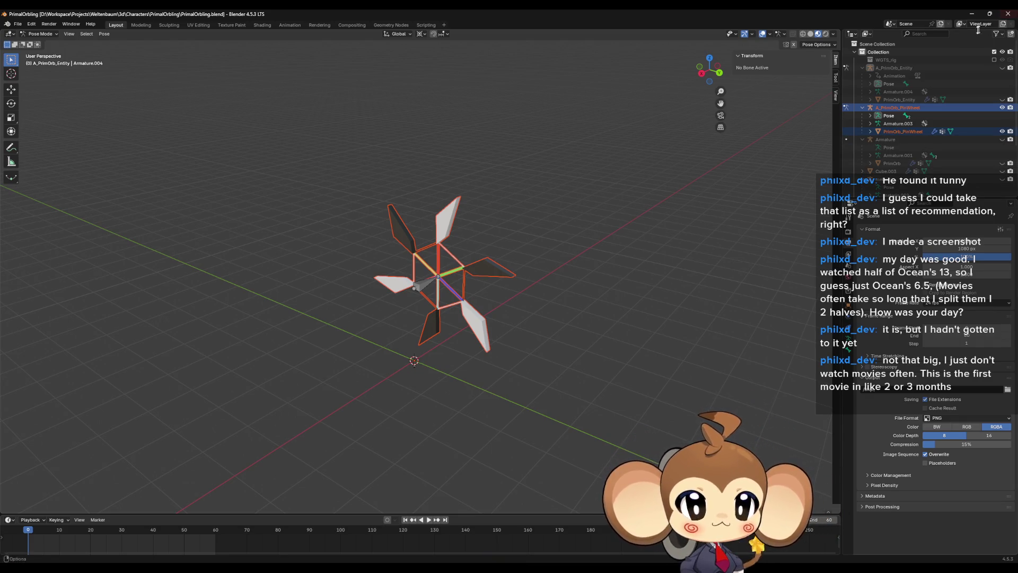
left_click(972, 14)
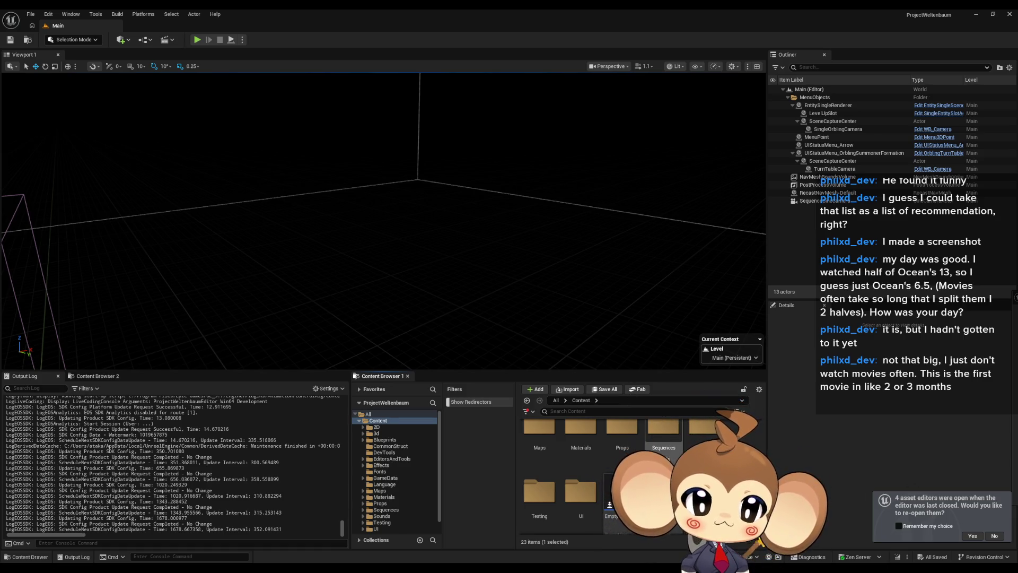
Browse the Content Browser into Content/3d/Characters/PrimalOrbling/Dummy.
scroll(652, 509, "up", 1)
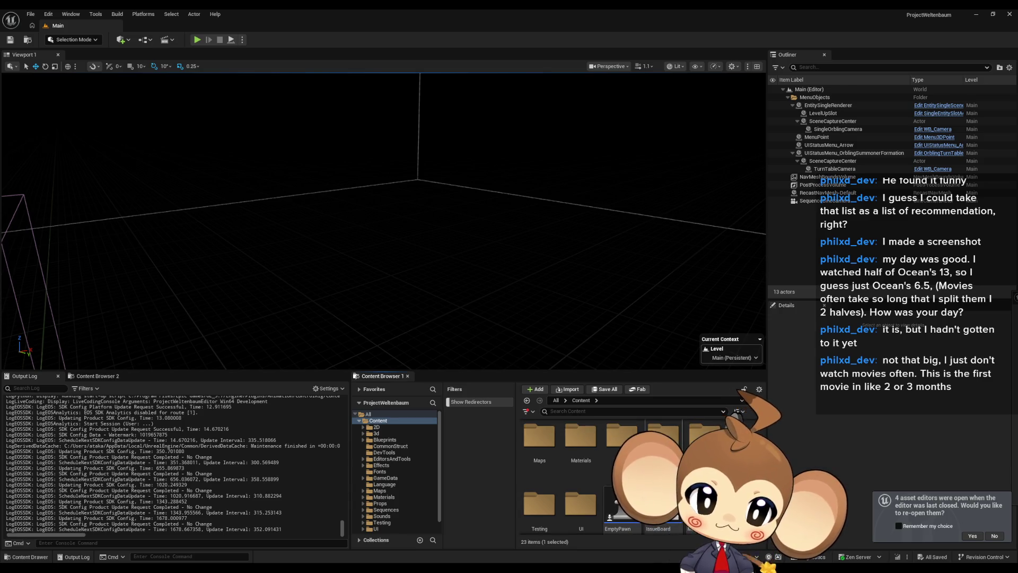
scroll(609, 478, "down", 2)
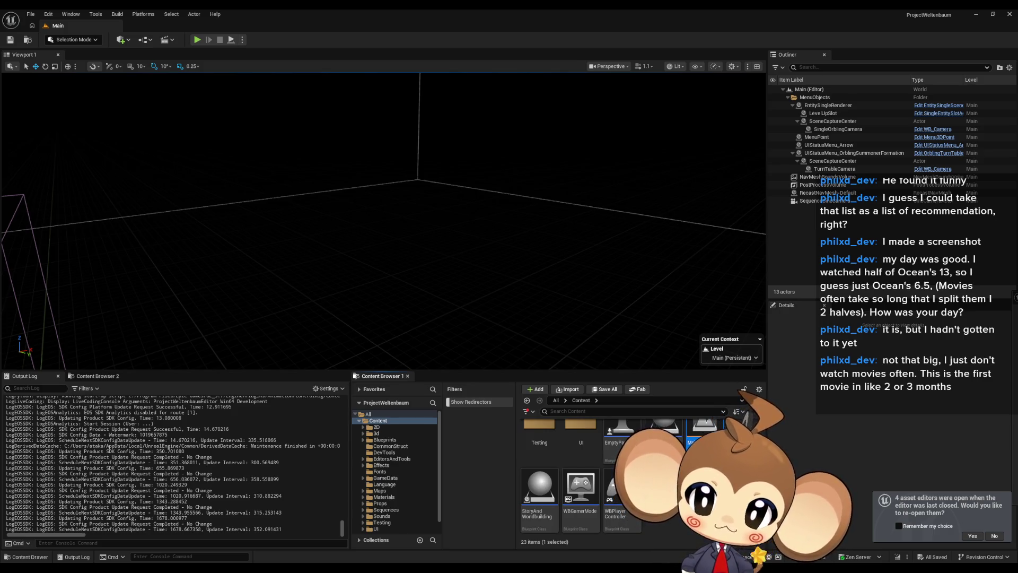
scroll(615, 477, "up", 2)
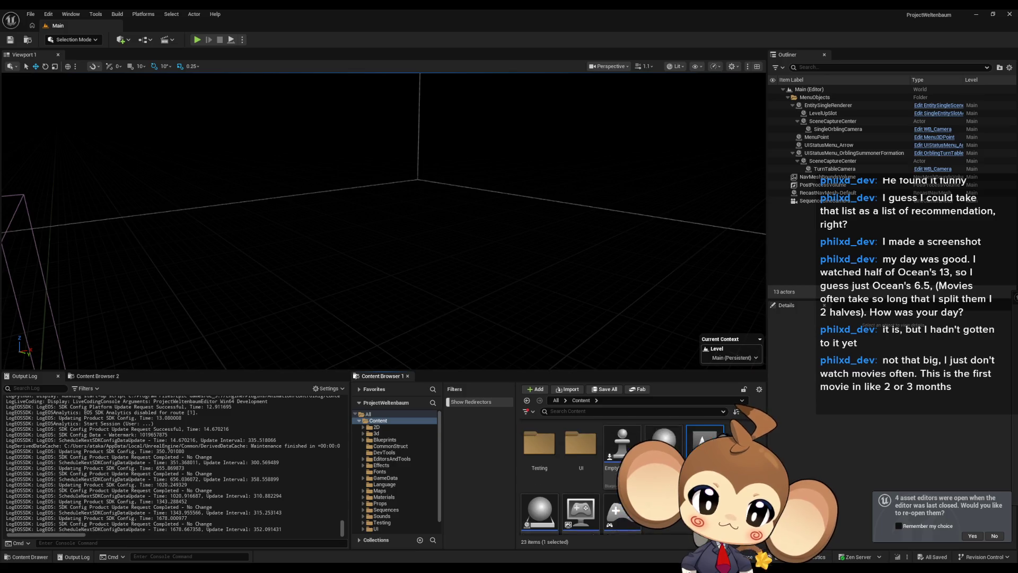
scroll(615, 477, "up", 2)
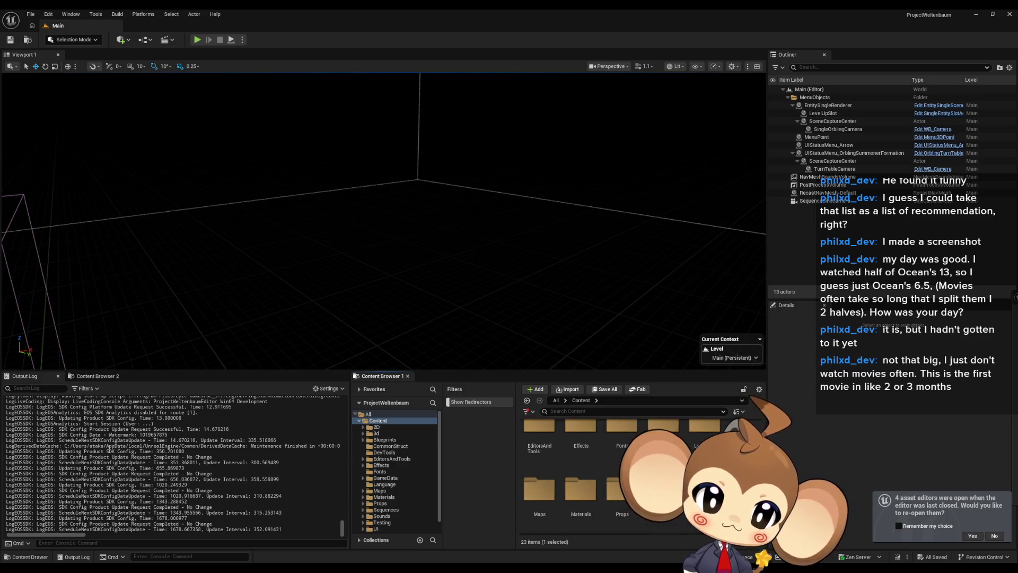
scroll(615, 477, "up", 2)
scroll(615, 477, "up", 1)
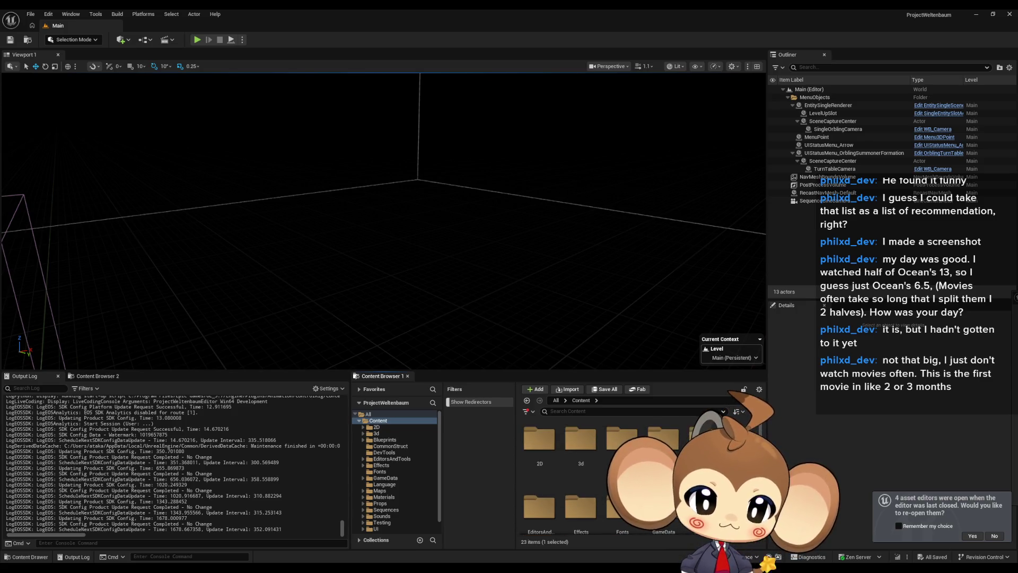
scroll(615, 478, "down", 5)
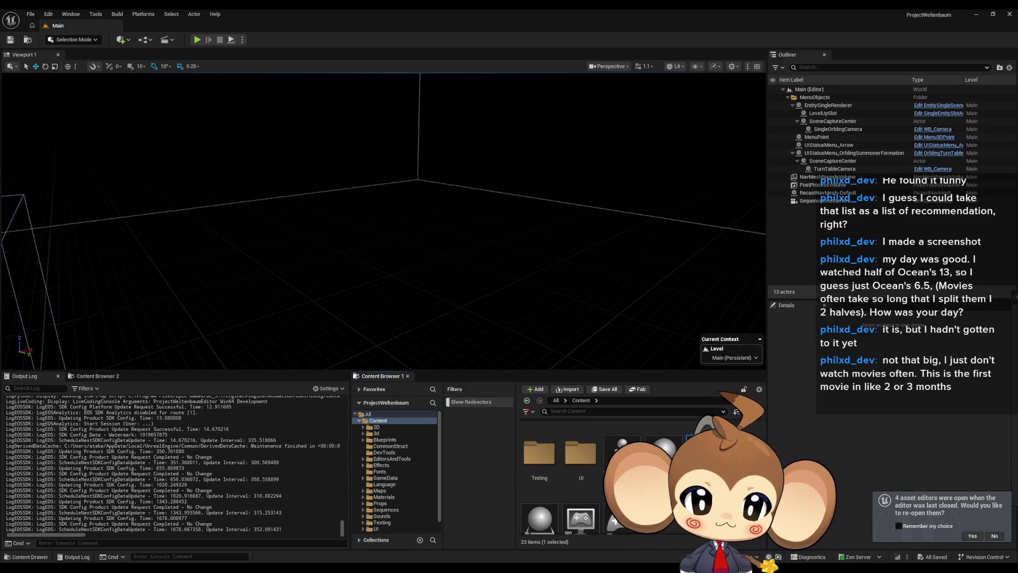
scroll(615, 477, "up", 2)
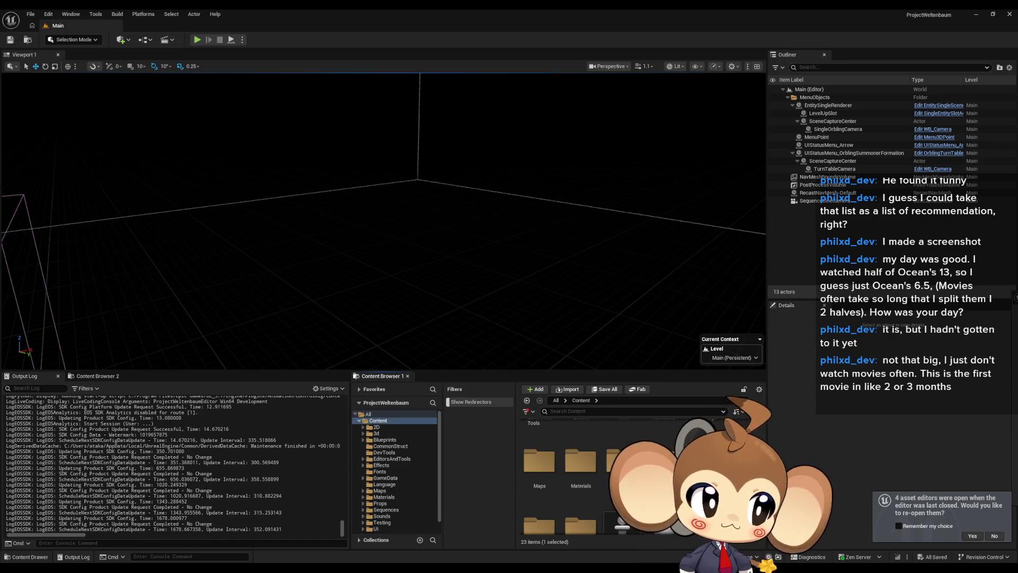
scroll(583, 467, "up", 3)
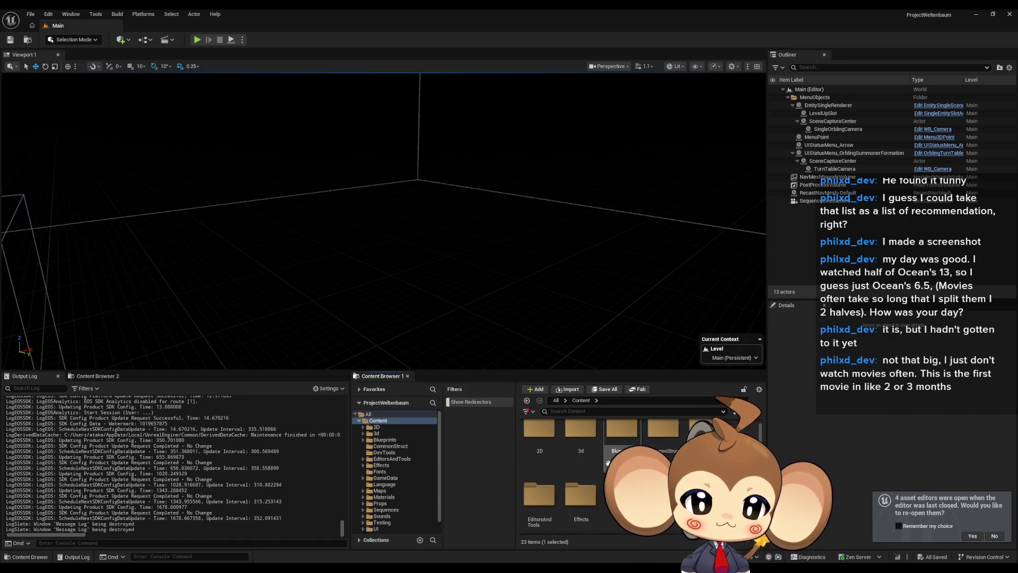
double_click(581, 440)
double_click(581, 440)
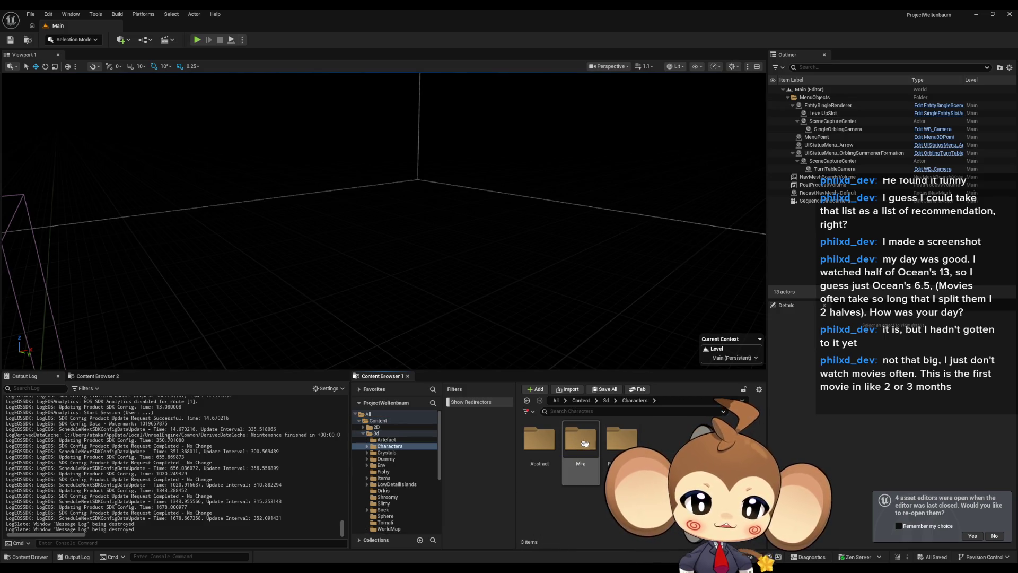
double_click(617, 434)
double_click(540, 439)
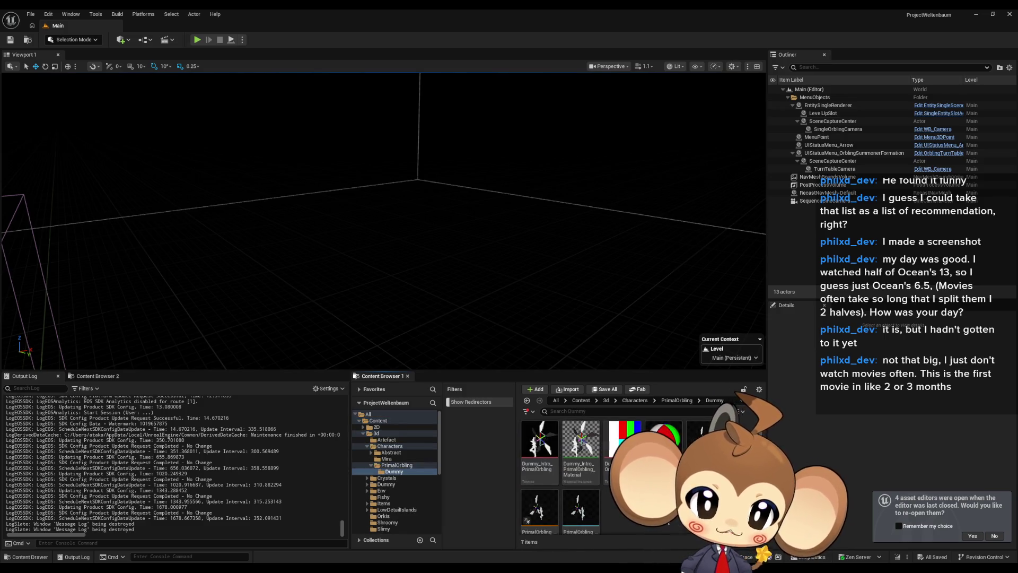
Select the PrimalOrbling_AnimBP and PrimalOrbling_Skeleton assets in the Dummy folder.
scroll(584, 477, "down", 1)
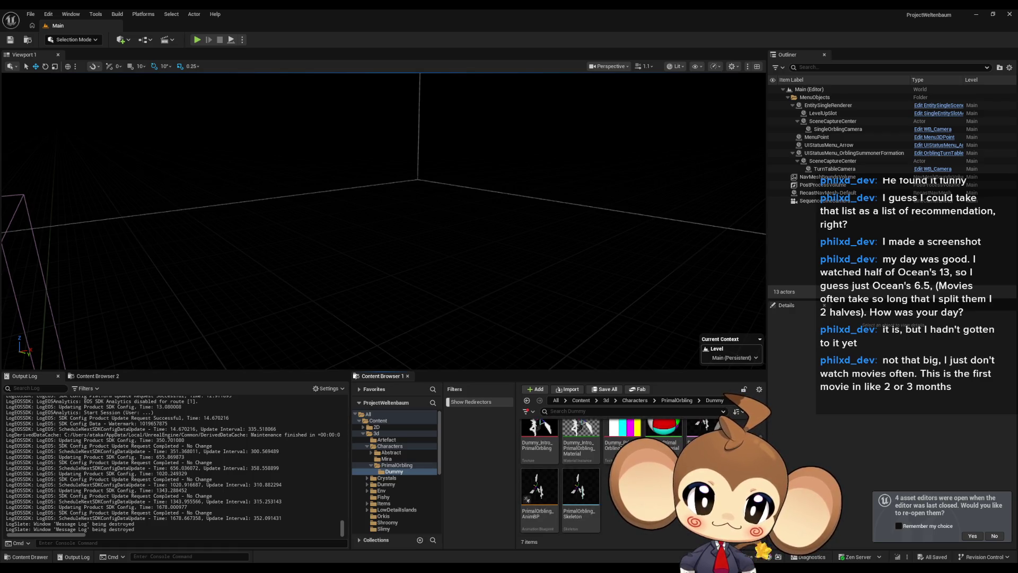
scroll(583, 477, "up", 1)
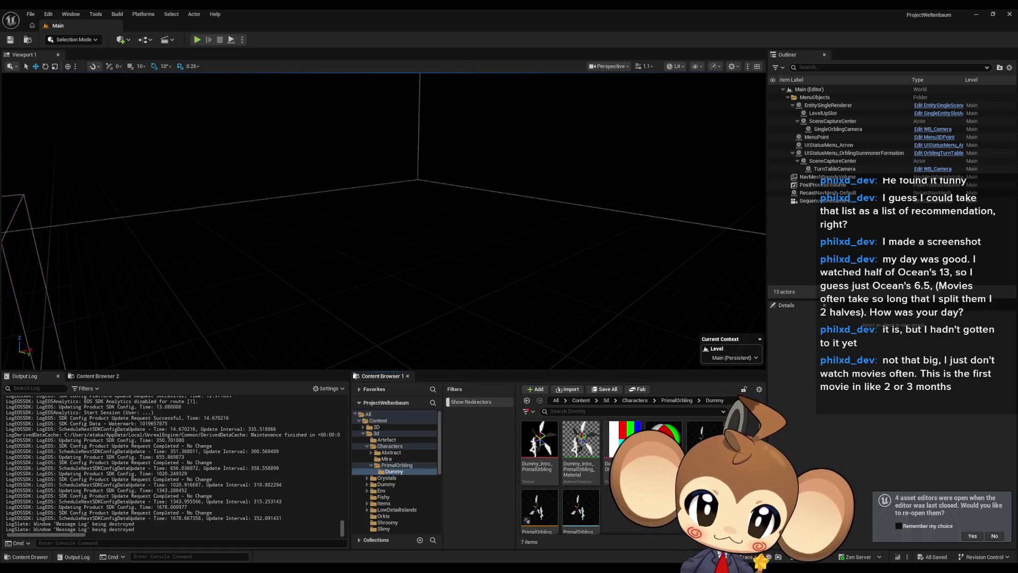
scroll(583, 478, "down", 1)
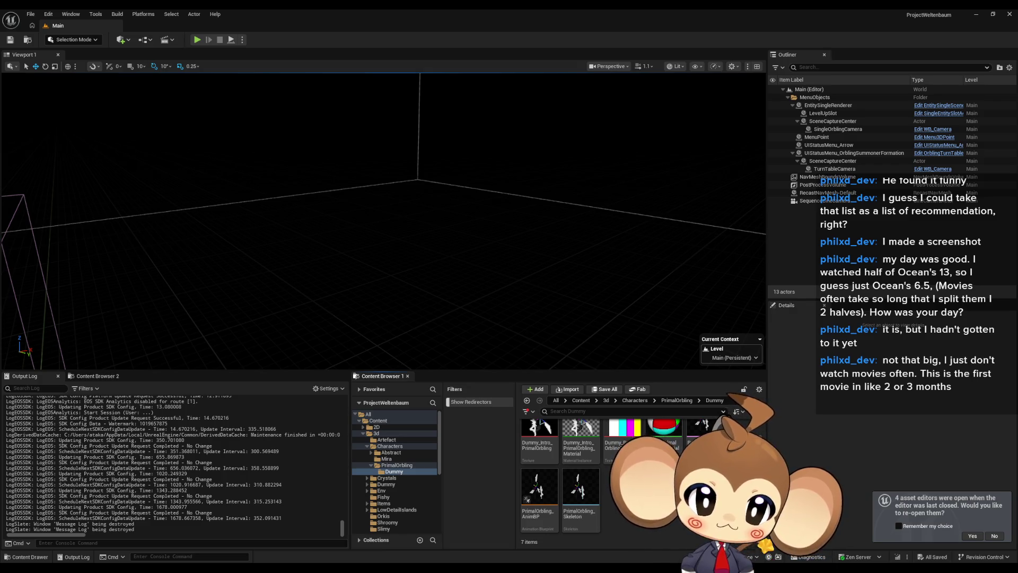
left_click(539, 498)
left_click(580, 499)
scroll(579, 500, "up", 1)
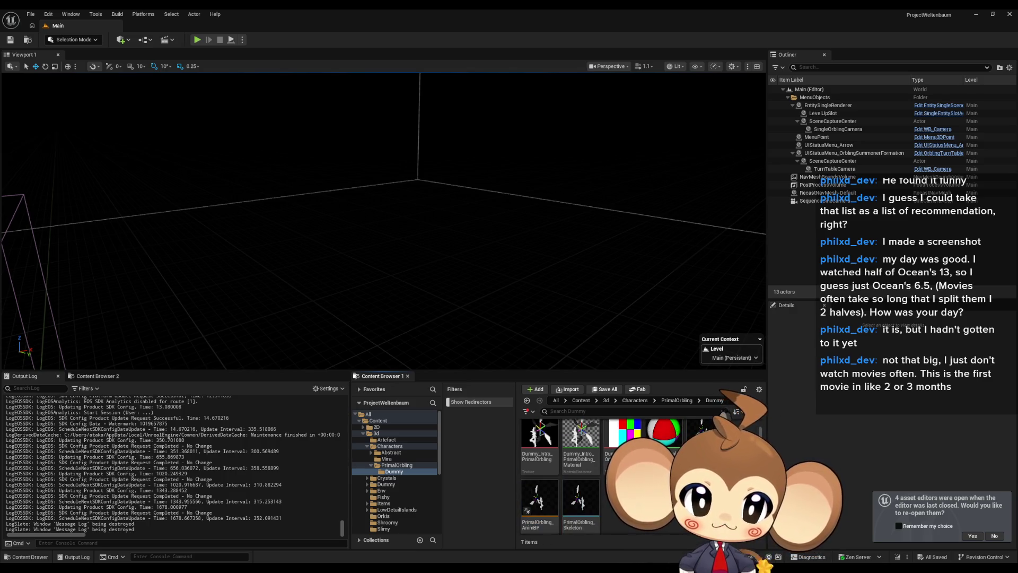
scroll(557, 478, "down", 1)
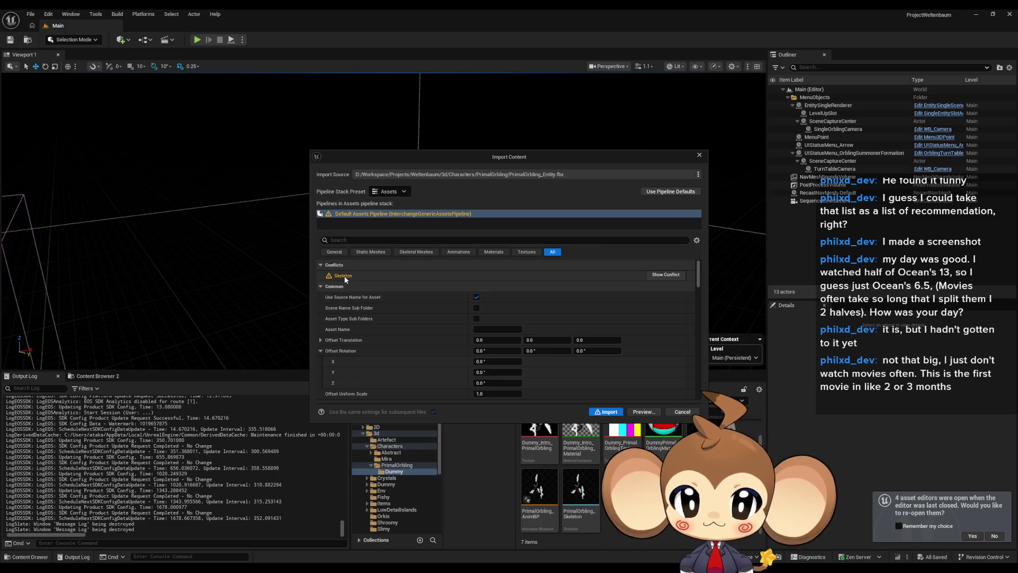
left_click(656, 276)
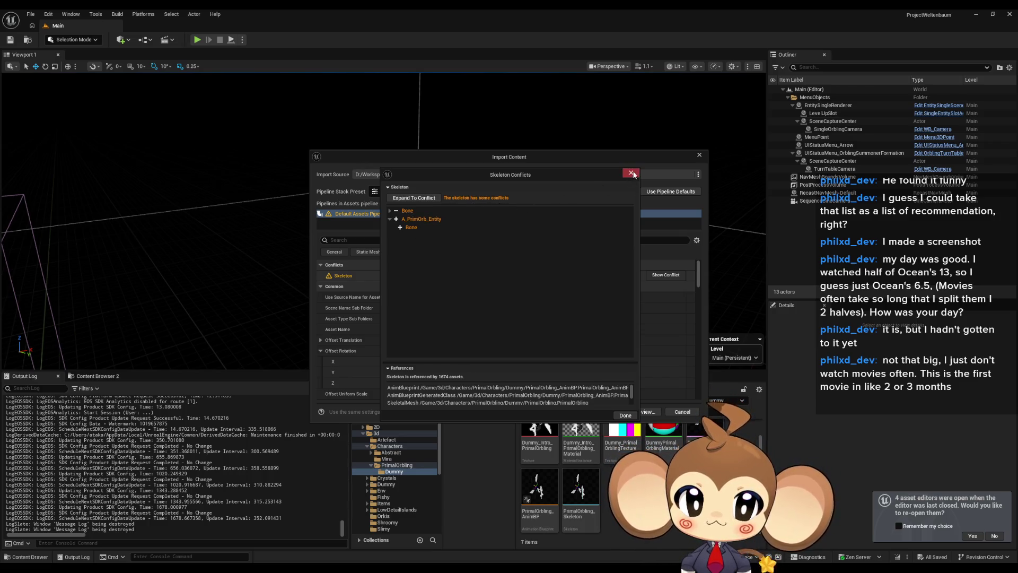
left_click(631, 173)
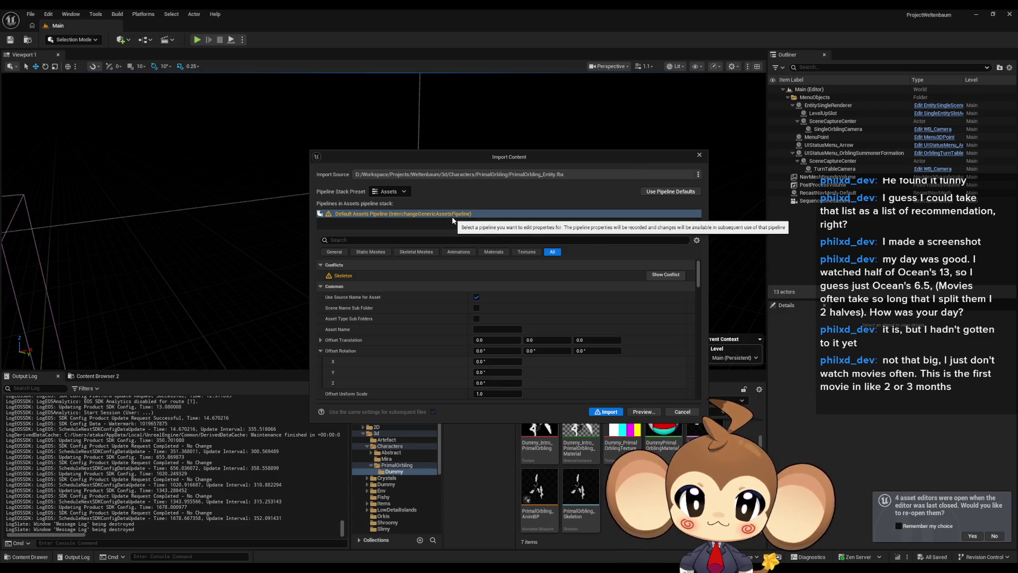
left_click(699, 154)
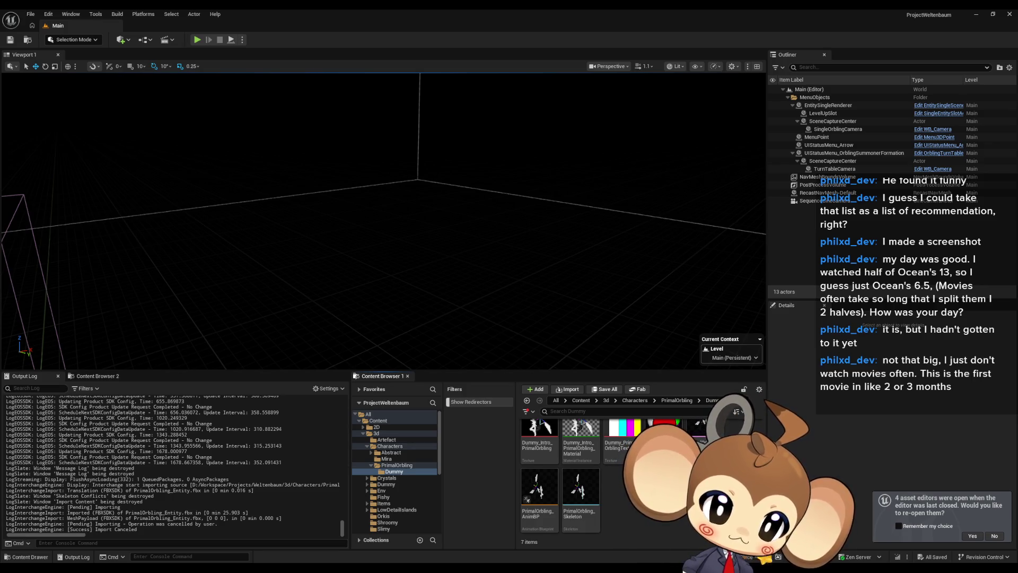
Import PrimalOrbling_PinWheel.fbx, compare the conflicting WheelRotator bones, cancel, and minimize the editor.
left_click_drag(509, 20, 637, 477)
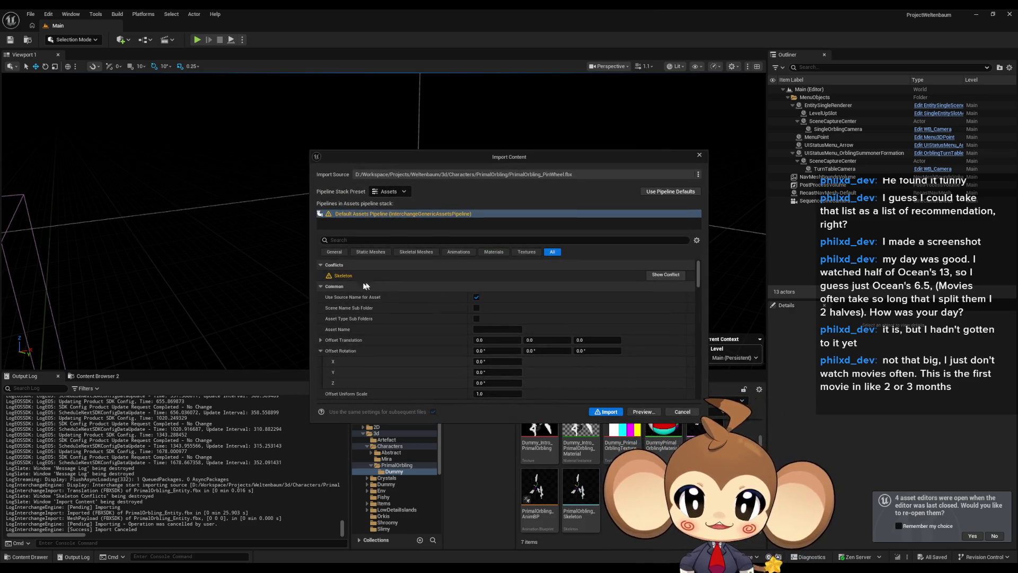
left_click(670, 276)
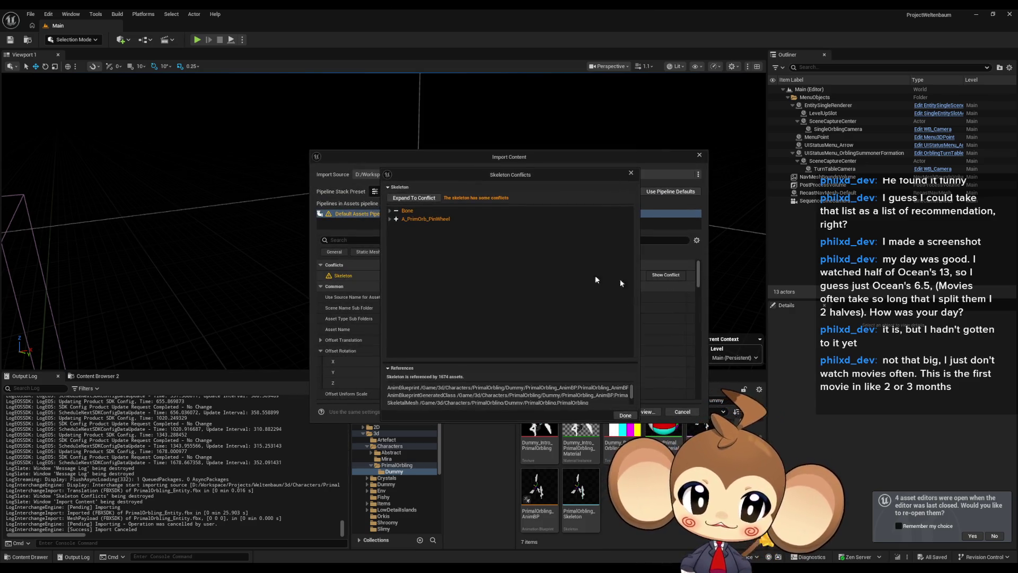
left_click(390, 211)
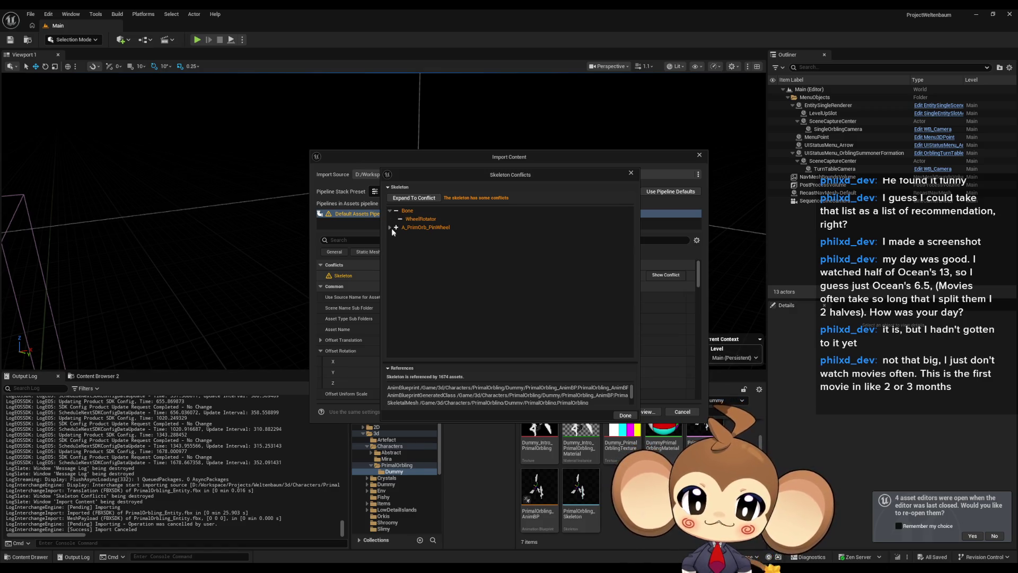
left_click(393, 236)
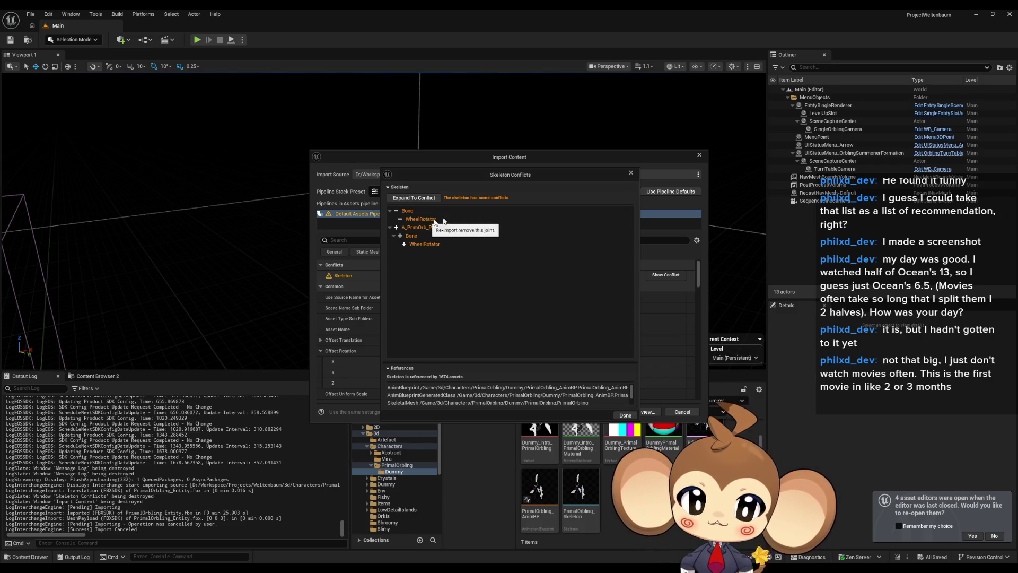
left_click(631, 173)
left_click(699, 155)
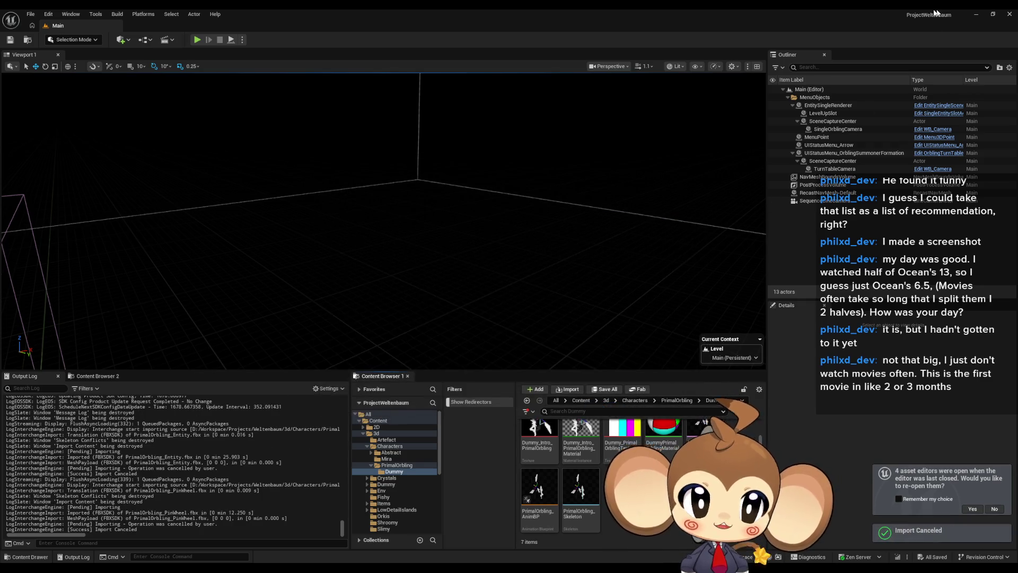
left_click(975, 14)
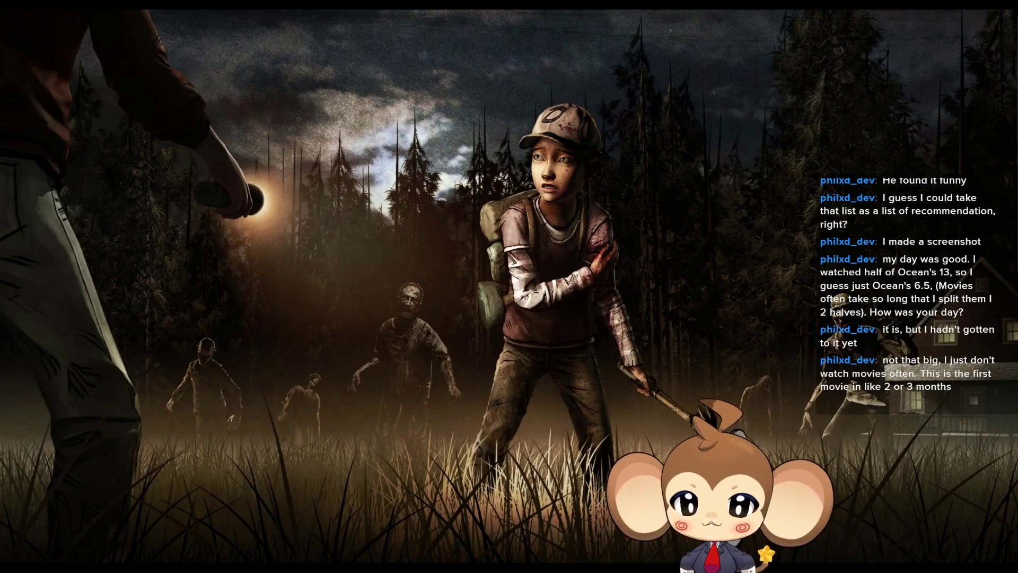
Back in Blender, select the A_PrimOrb_PinWheel armature and PrimOrb_PinWheel mesh.
key("alt+Tab")
left_click(898, 132)
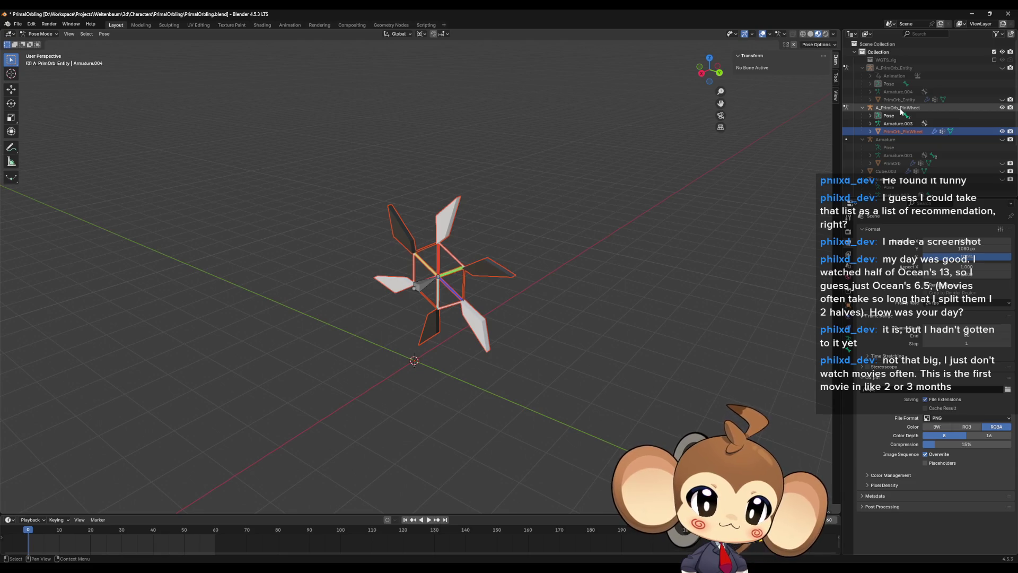
left_click(902, 110)
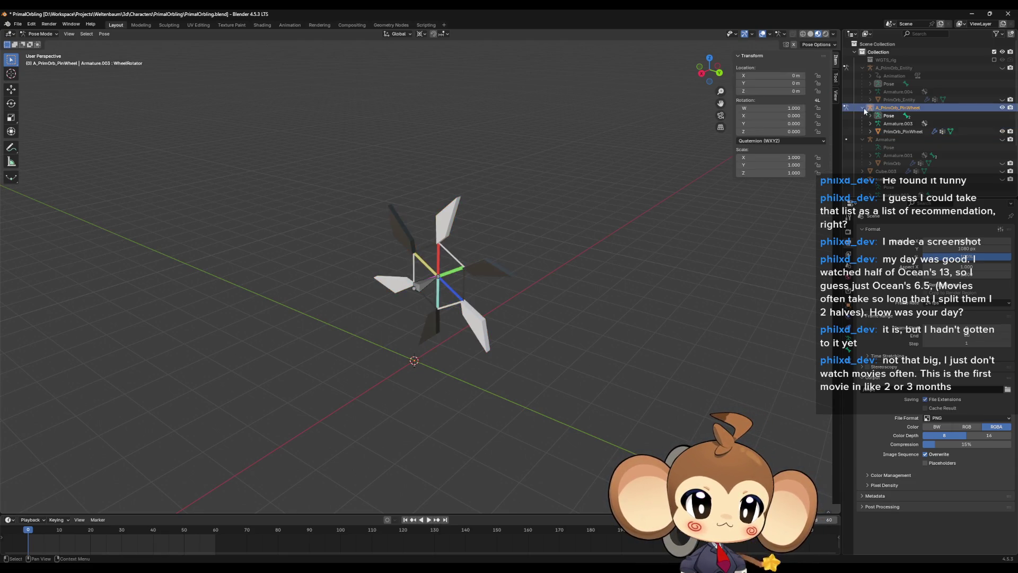
mouse_move(498, 251)
left_mouse_down()
mouse_move(416, 289)
mouse_move(277, 280)
mouse_move(279, 263)
mouse_move(100, 280)
mouse_move(133, 273)
left_mouse_up()
left_click(896, 132)
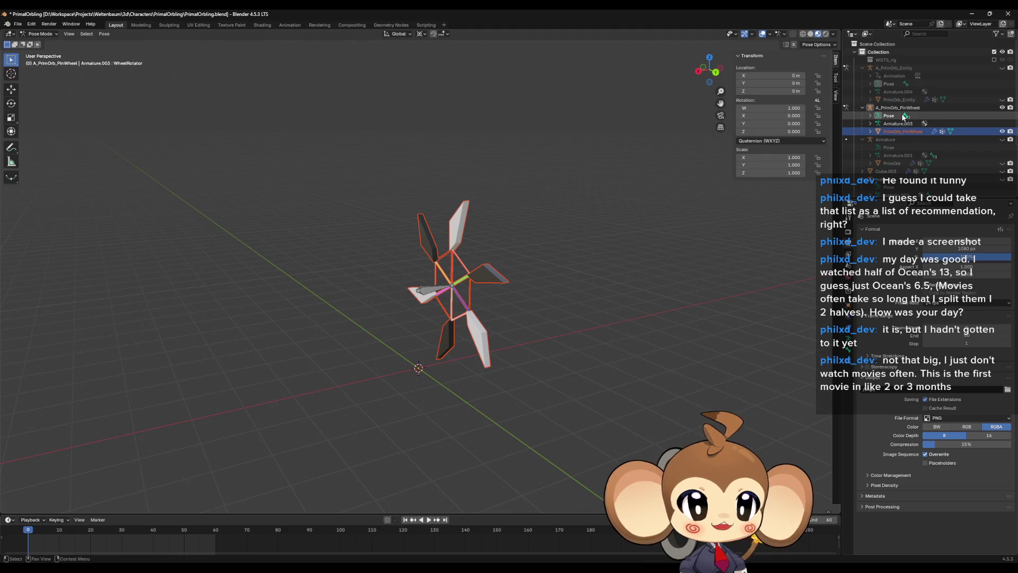
scroll(905, 154, "down", 5)
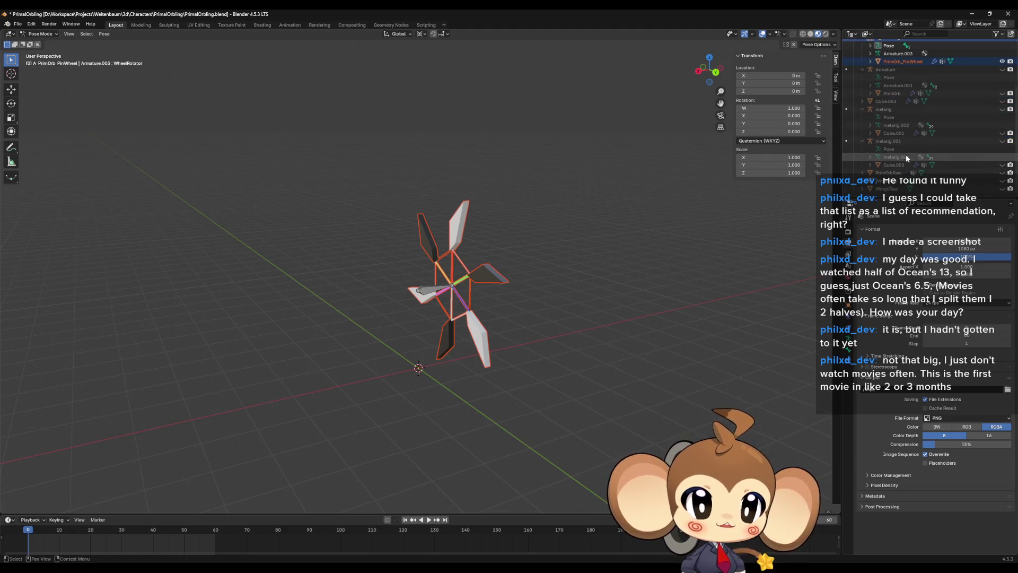
scroll(906, 157, "up", 5)
Export over PrimalOrbling_PinWheel.fbx with the unrealfixedanims preset.
left_click(17, 25)
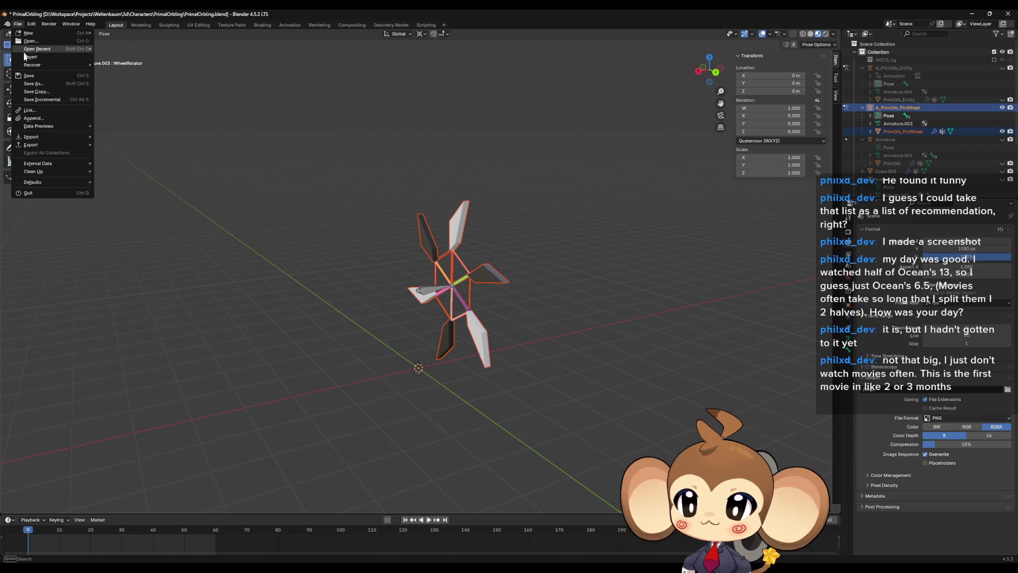
mouse_move(31, 145)
left_click(179, 226)
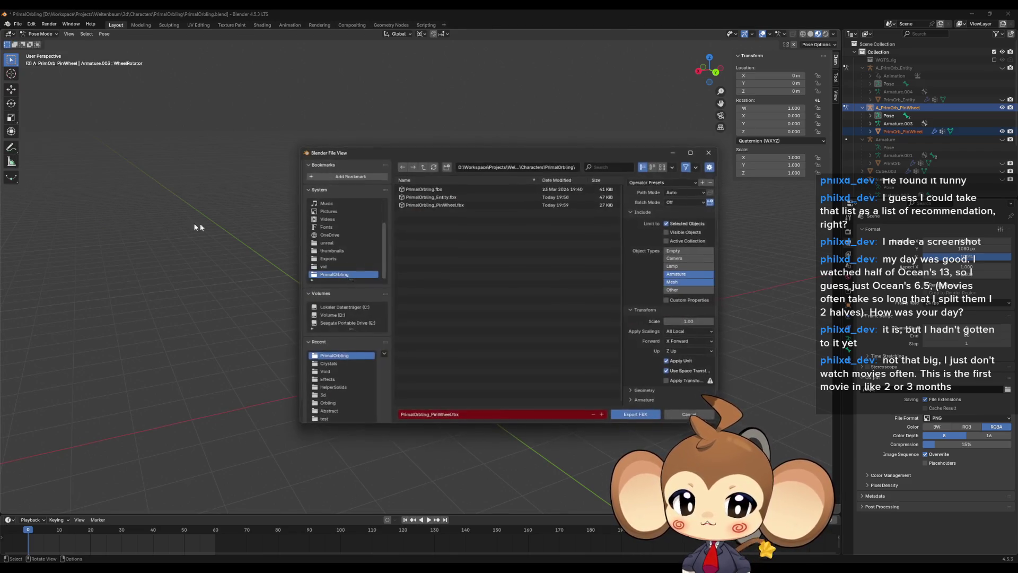
left_click(658, 182)
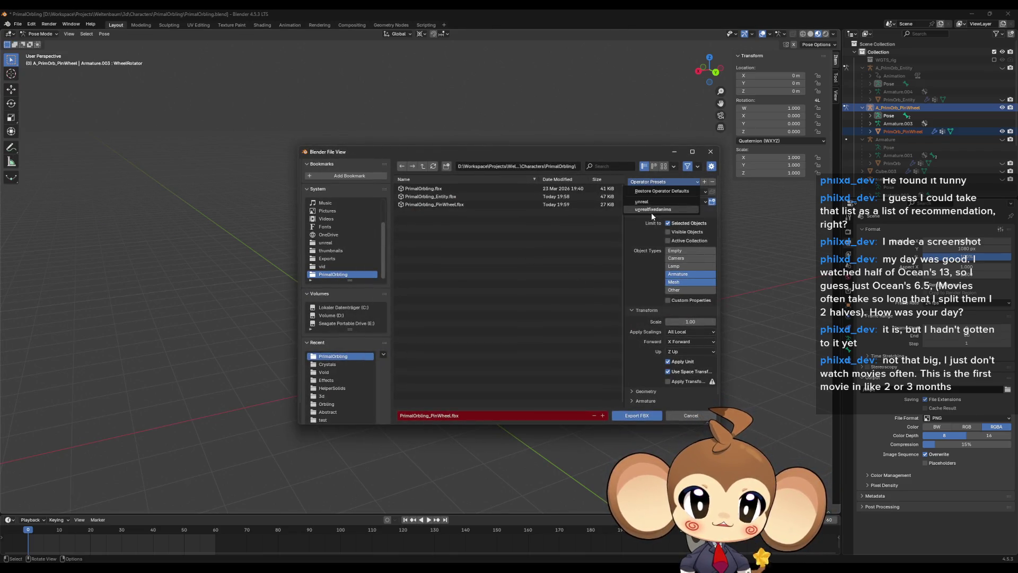
left_click(652, 211)
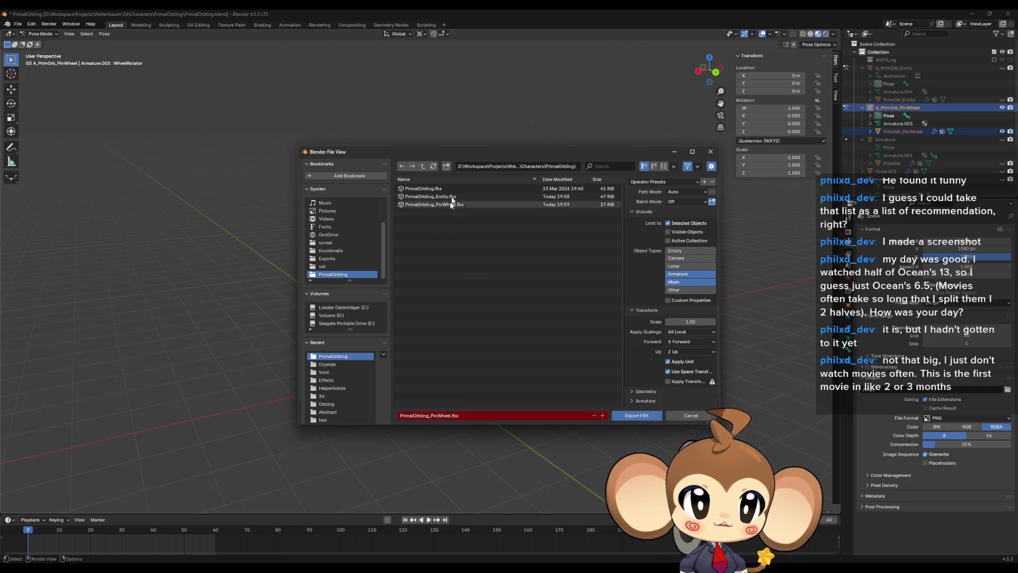
left_click(432, 206)
left_click(623, 417)
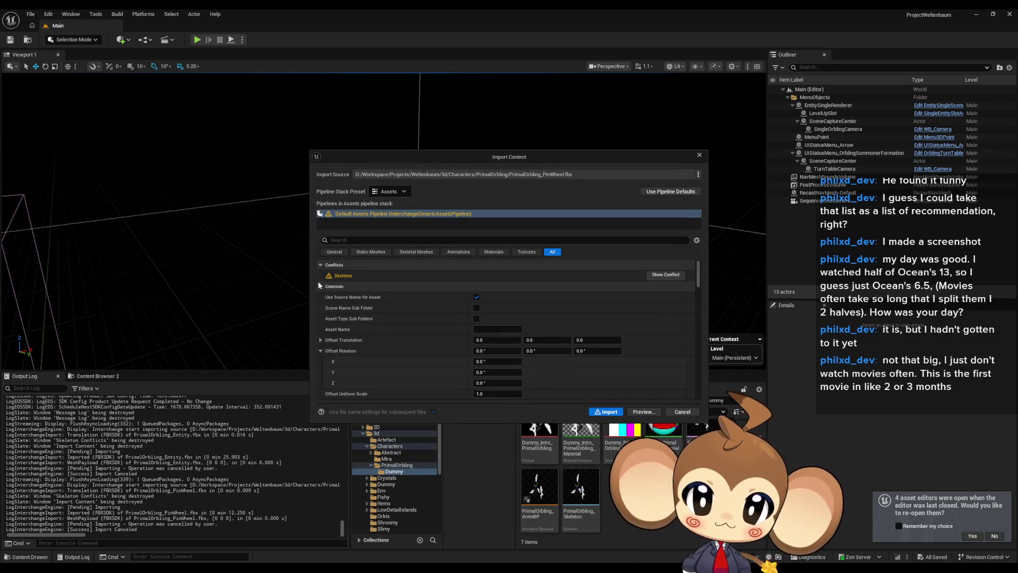
Show the skeleton conflict details, move them left, and place the Reddit browser over the editor.
left_click(669, 277)
left_click_drag(466, 177, 127, 178)
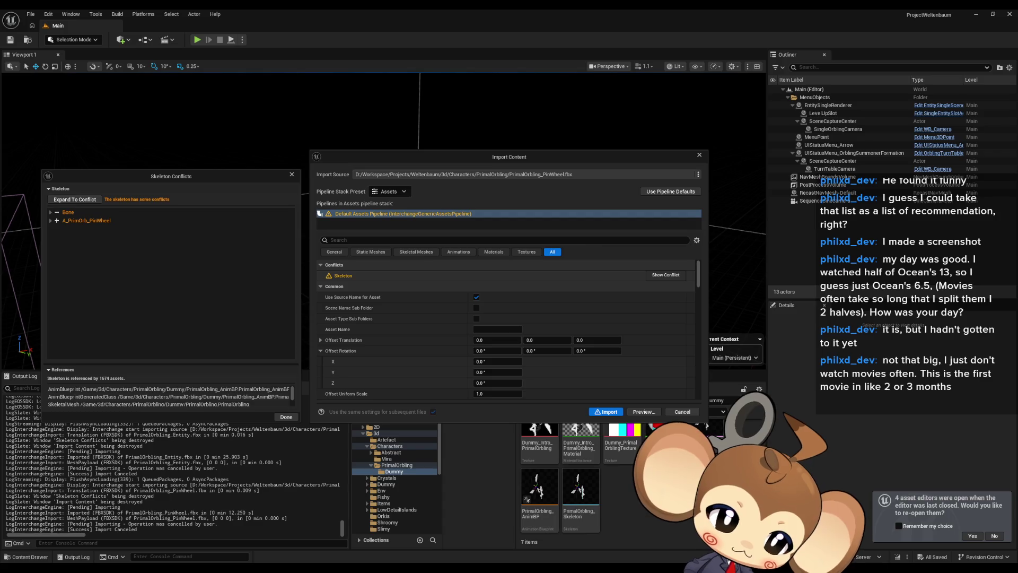
mouse_move(1017, 212)
left_mouse_down()
mouse_move(925, 220)
mouse_move(482, 171)
mouse_move(409, 189)
left_mouse_up()
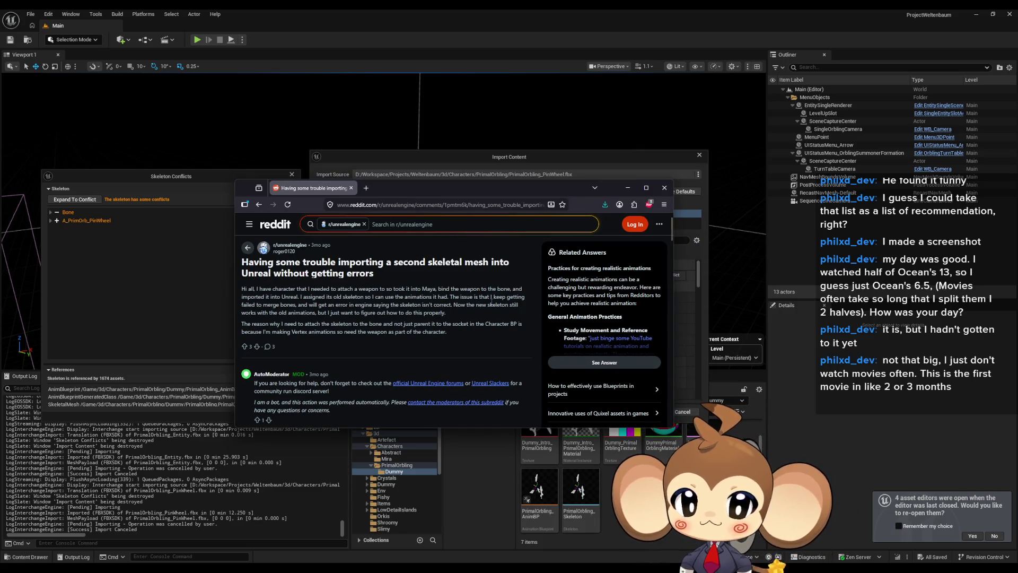
Scroll through the Reddit thread on importing a second skeletal mesh and select its title.
scroll(499, 279, "down", 2)
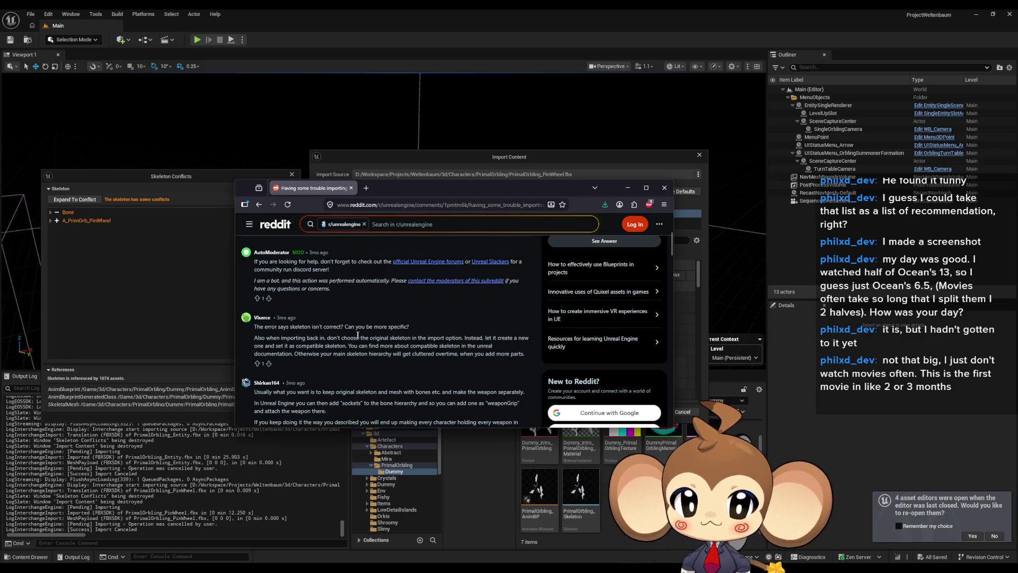
scroll(357, 335, "up", 2)
left_click_drag(350, 262, 494, 262)
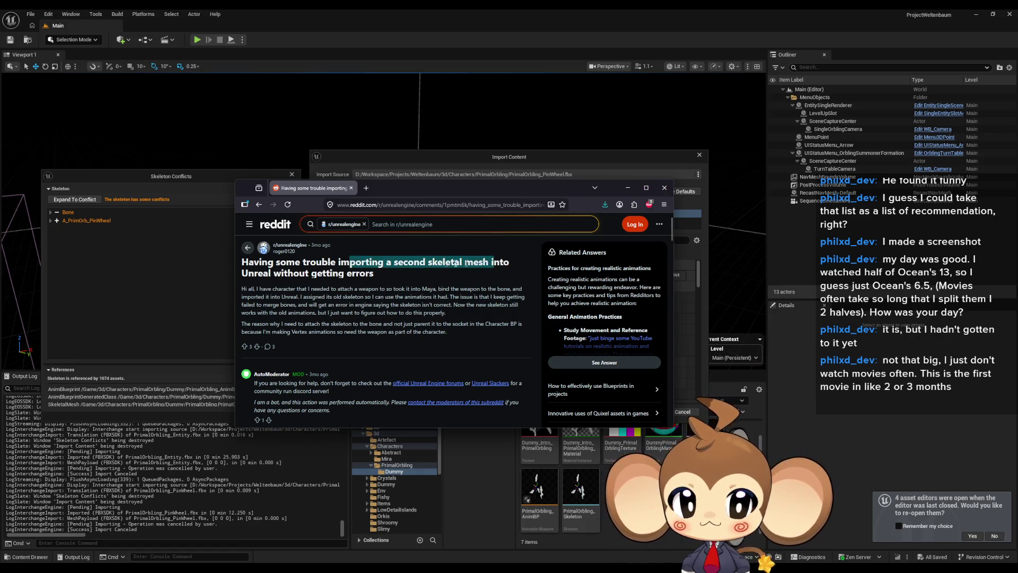
left_click_drag(260, 273, 376, 275)
left_click_drag(383, 193, 1017, 193)
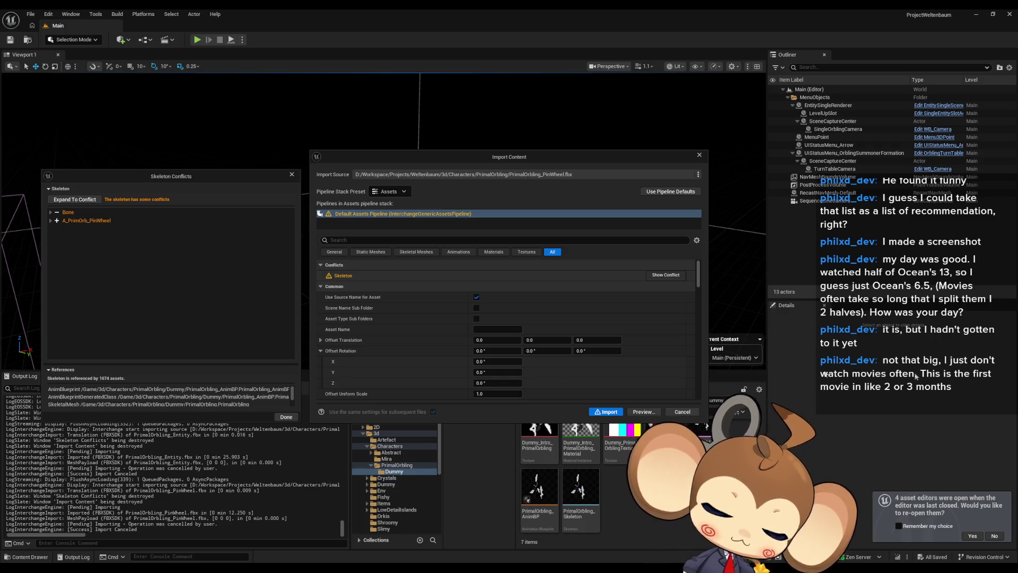
Close the WheelRotator skeleton conflict details and cancel the pinwheel import.
mouse_move(74, 225)
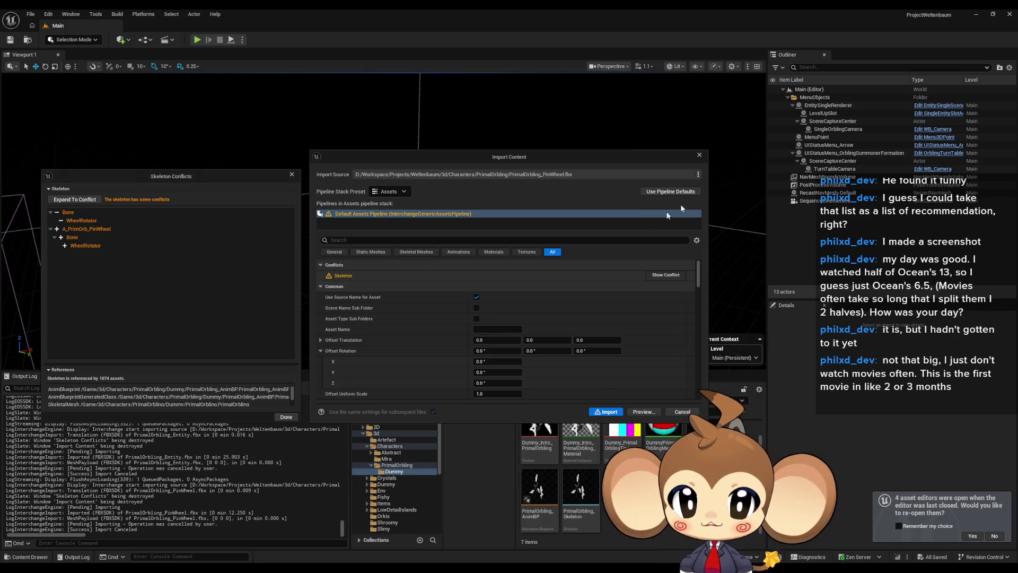
left_click(286, 417)
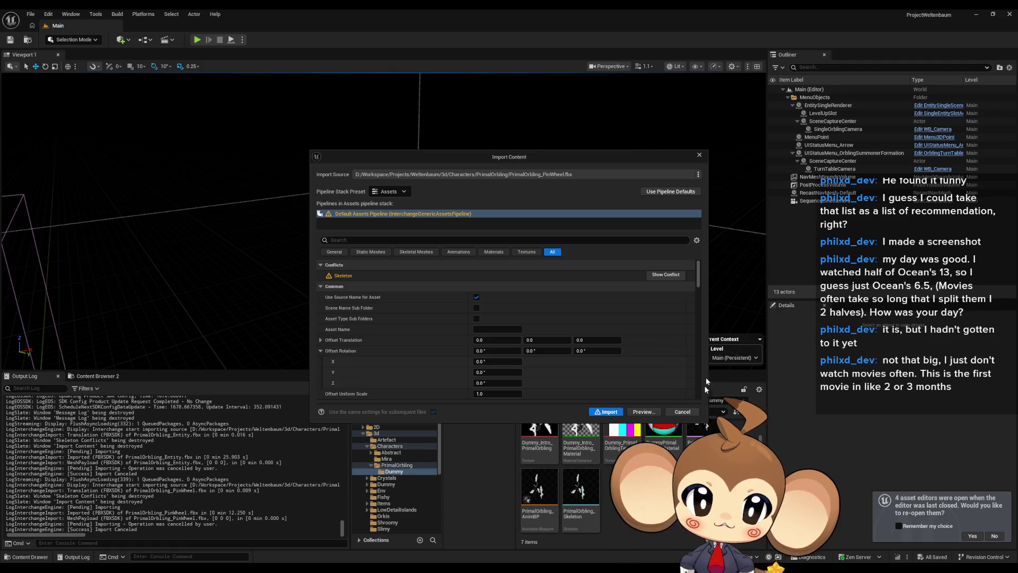
left_click(683, 412)
Create a folder named NewFolder inside Dummy and open it.
right_click(643, 493)
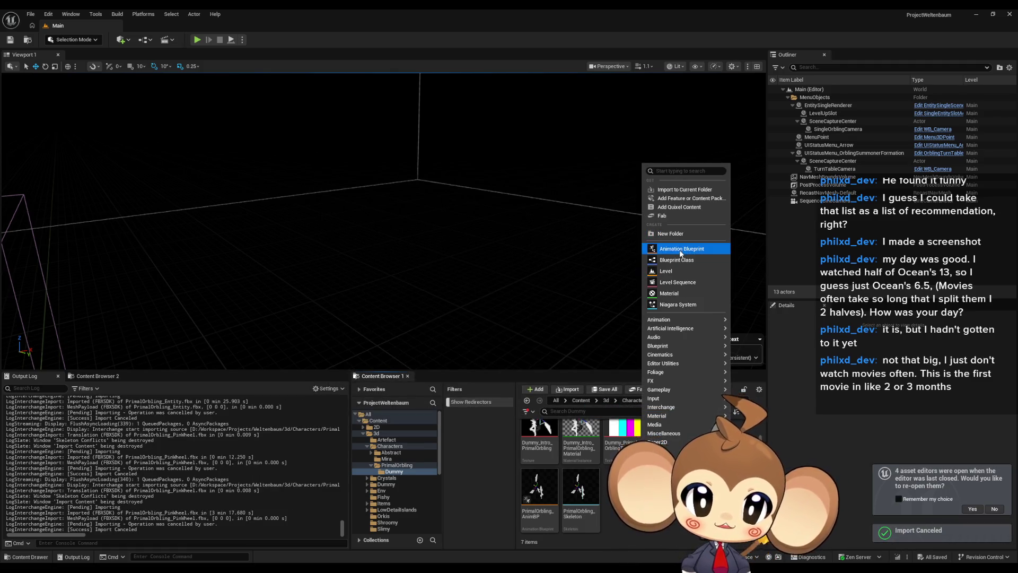
left_click(676, 234)
key("Return")
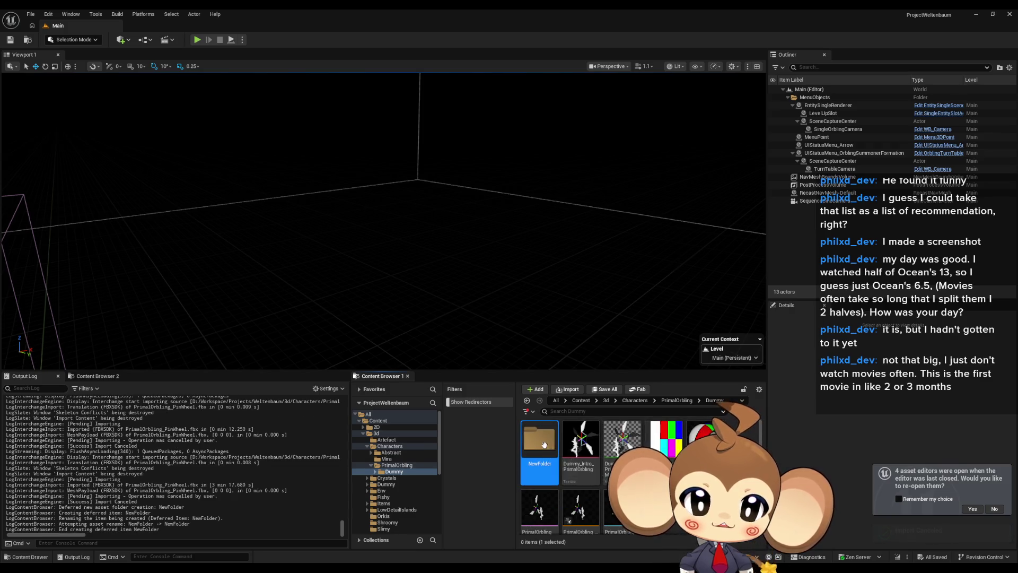
double_click(540, 432)
Test-import the pinwheel FBX into NewFolder, then delete its imported mesh and skeleton.
left_click_drag(509, 21, 583, 455)
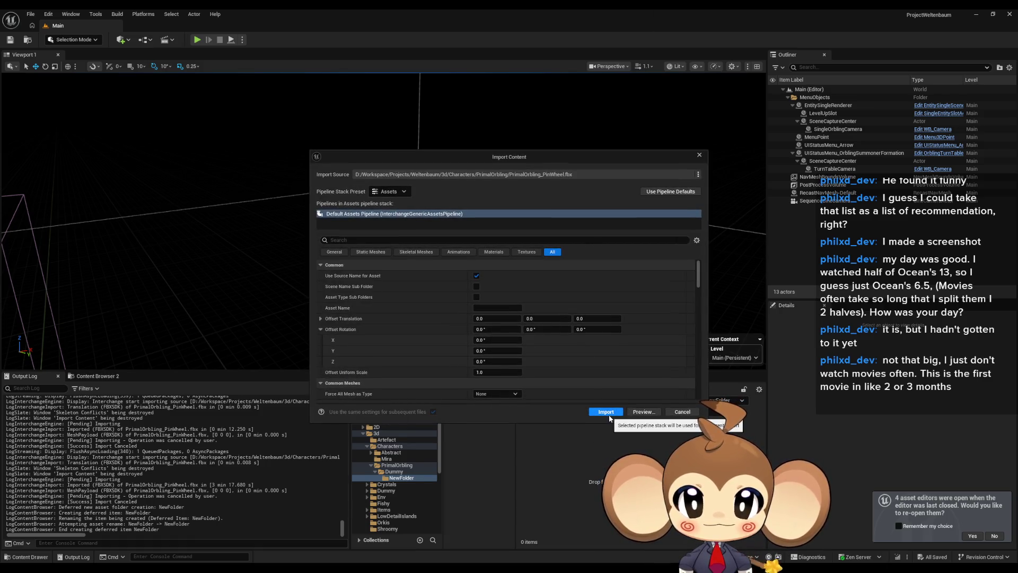
left_click(606, 412)
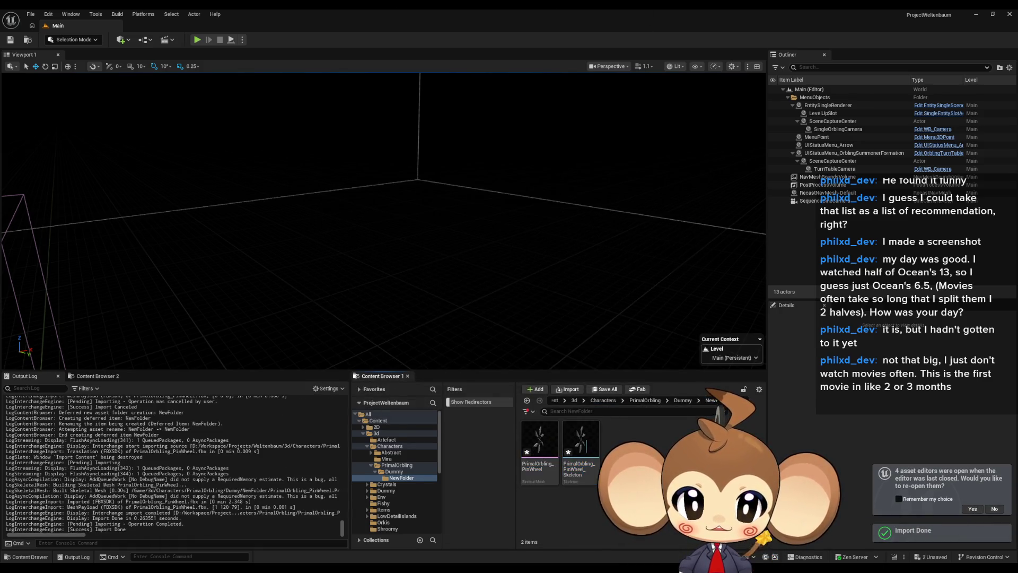
left_click(580, 440)
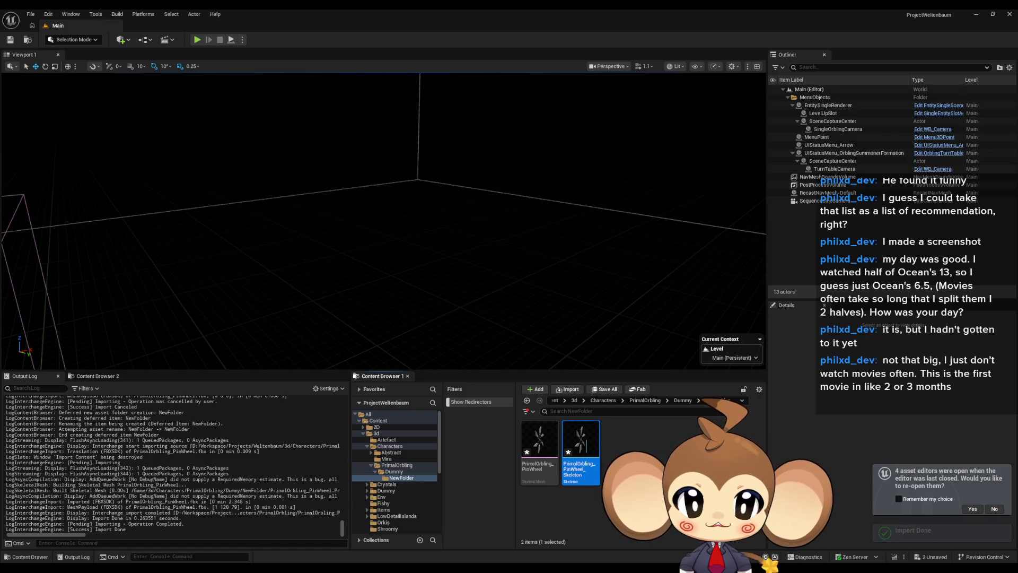
left_click(540, 445, "ctrl")
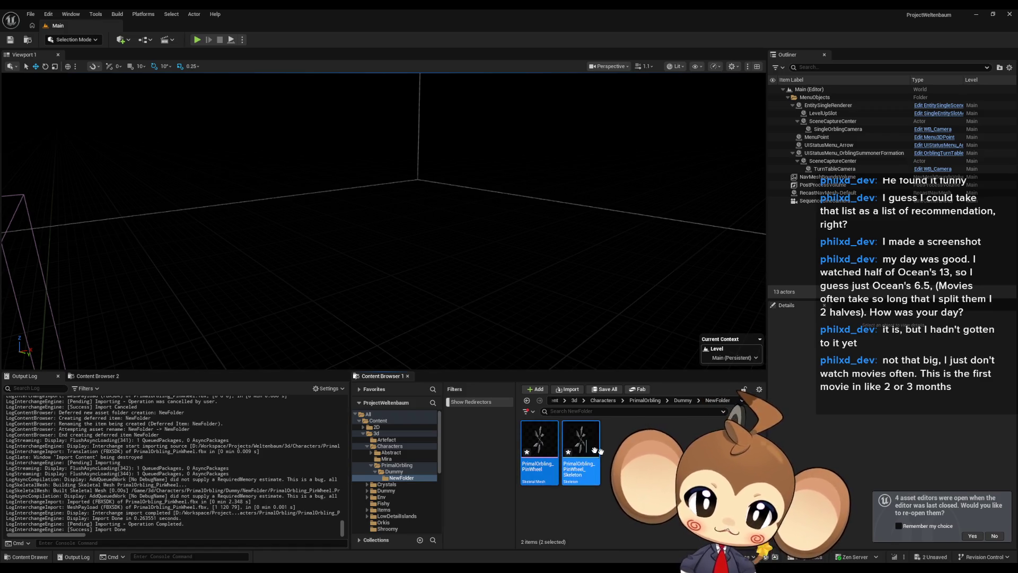
key("Delete")
left_click(416, 419)
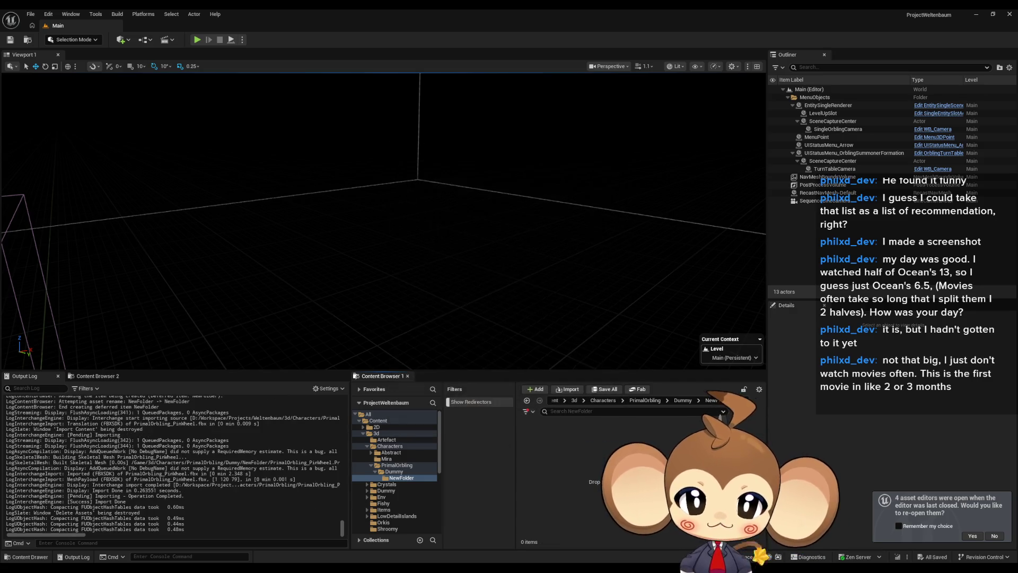
left_click(683, 400)
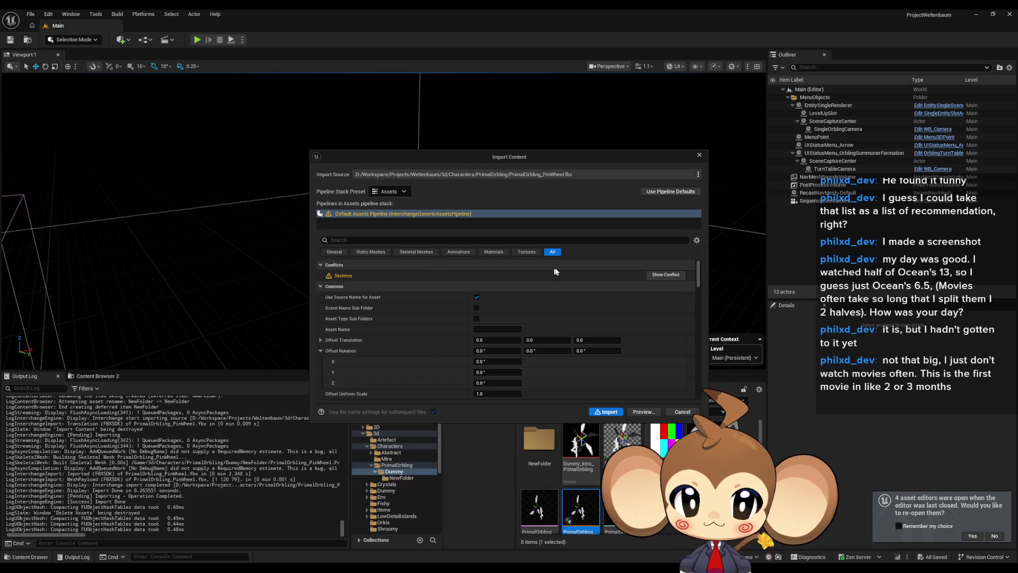
Import the pinwheel FBX into Dummy, declining skeleton regeneration, then delete the skeletal mesh.
left_click(611, 411)
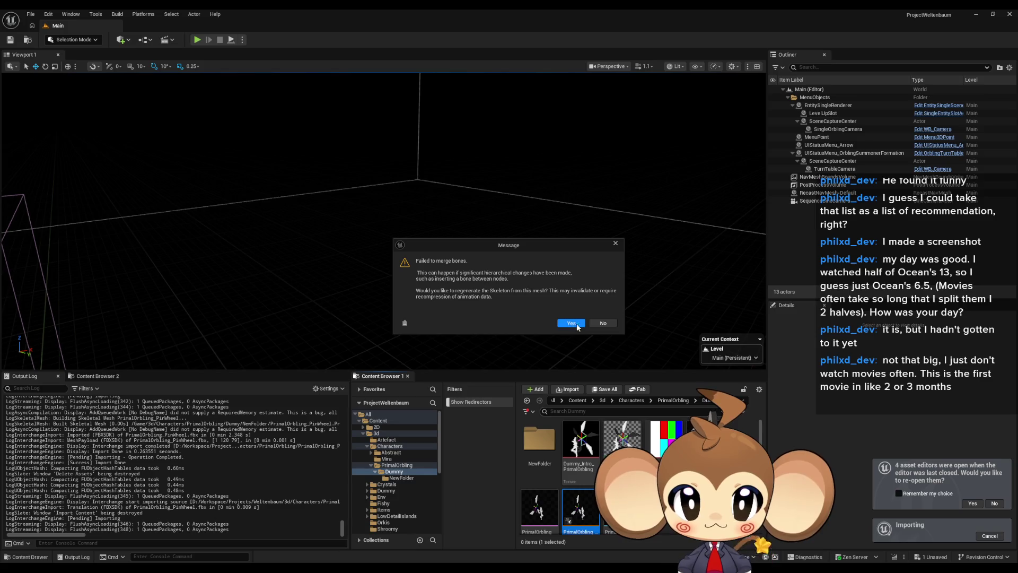
left_click(605, 325)
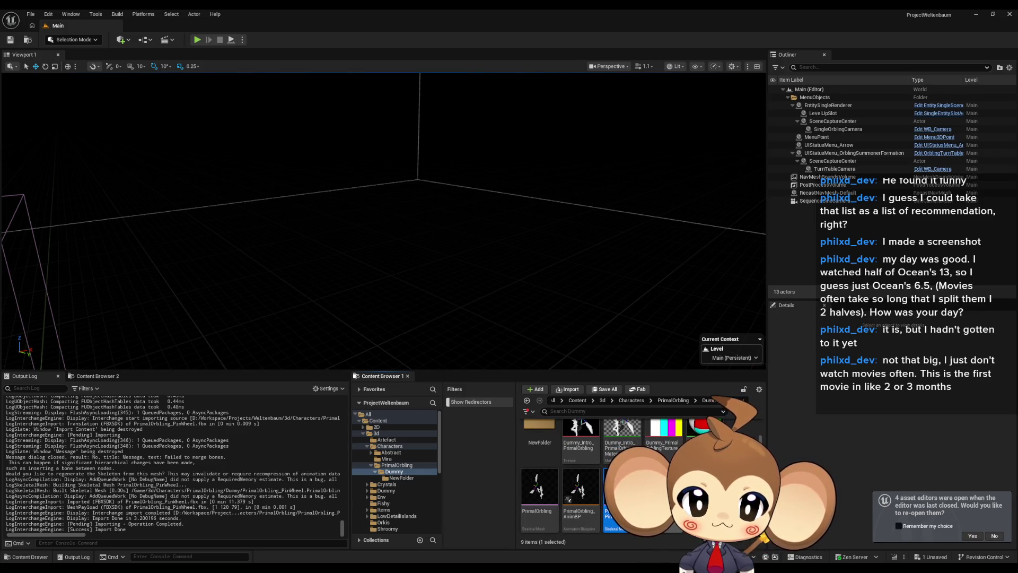
key("Delete")
left_click(489, 422)
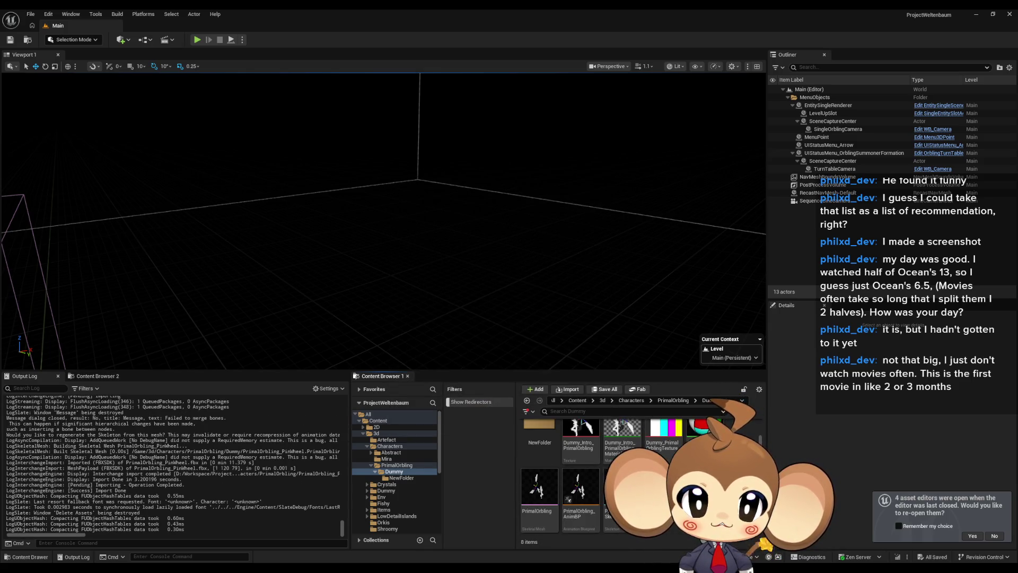
key("shift+Left")
key("shift+Left")
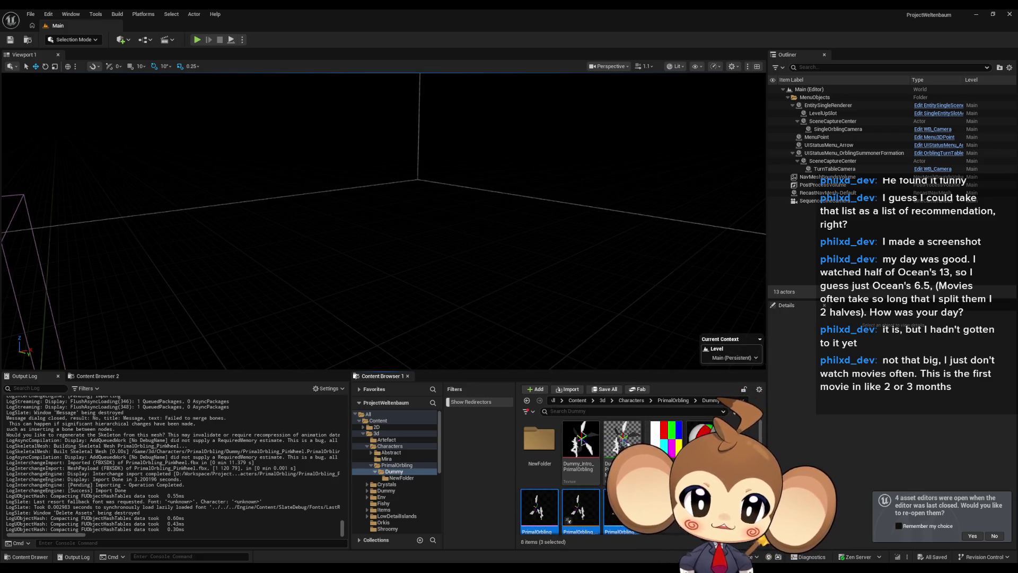
Force delete the three selected assets and remove the empty NewFolder.
key("Delete")
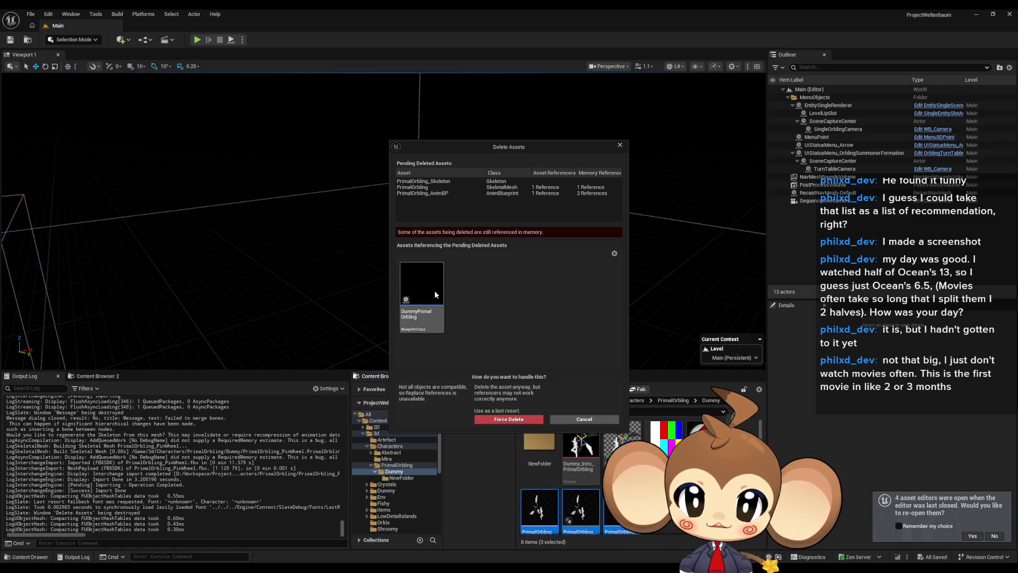
left_click(521, 422)
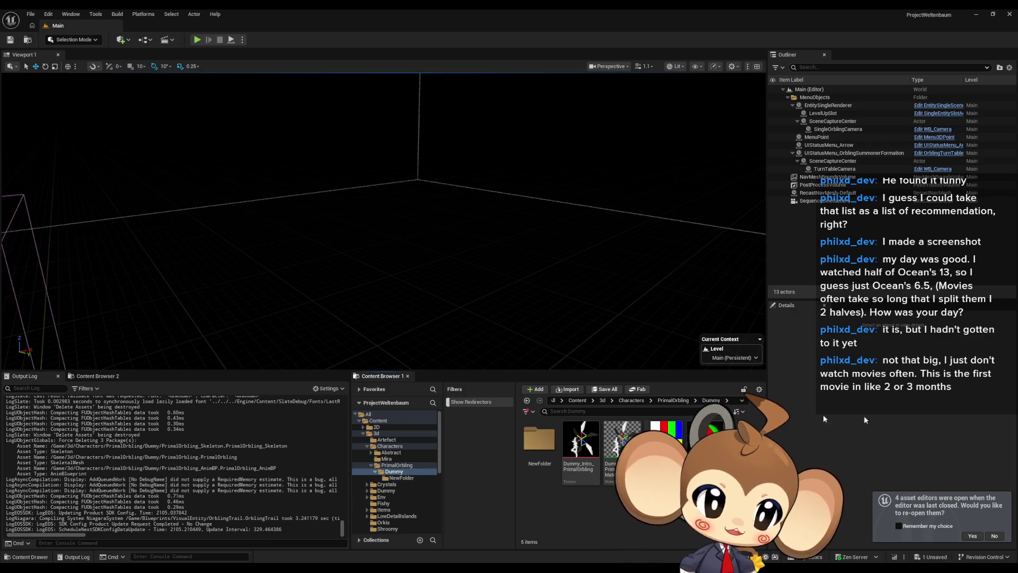
left_click(534, 441)
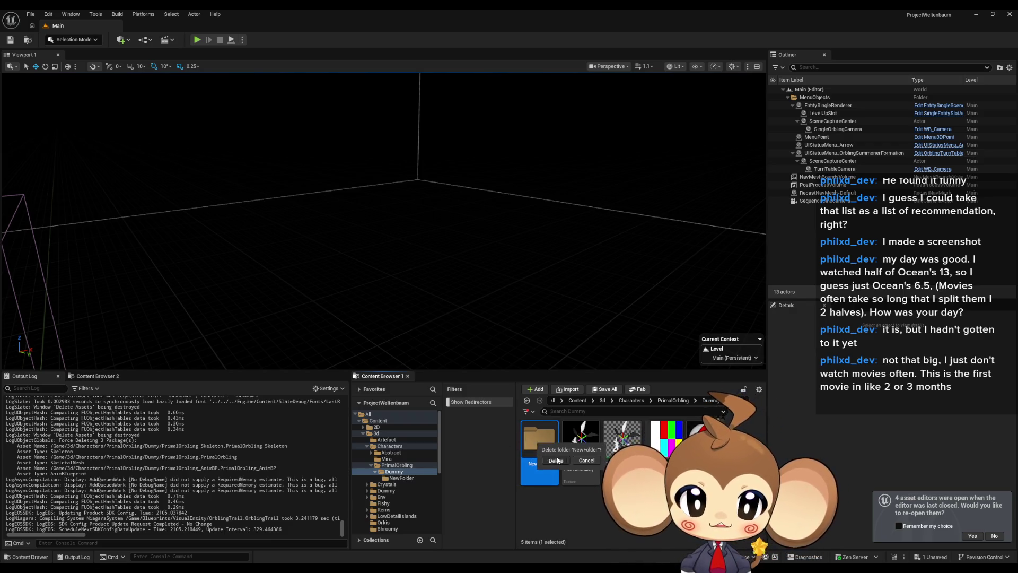
key("Delete")
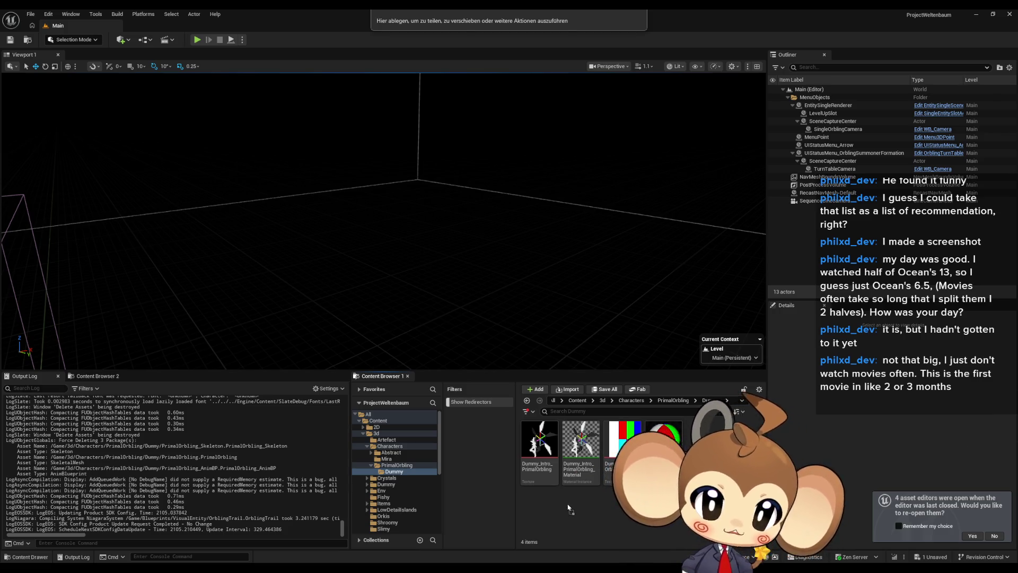
Import PrimalOrbling_PinWheel.fbx into the Dummy folder with its own skeleton.
left_click_drag(509, 20, 556, 427)
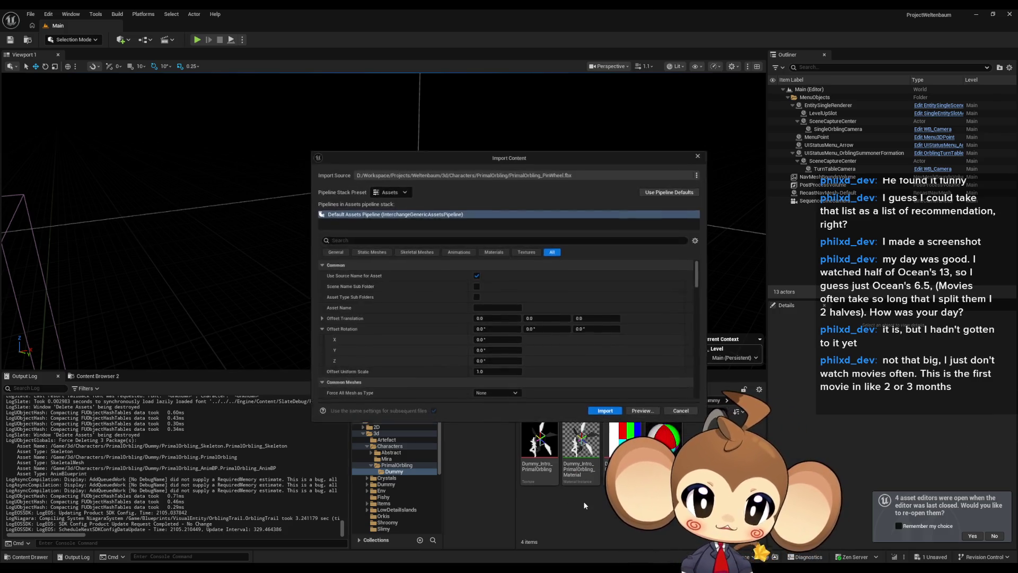
left_click(605, 411)
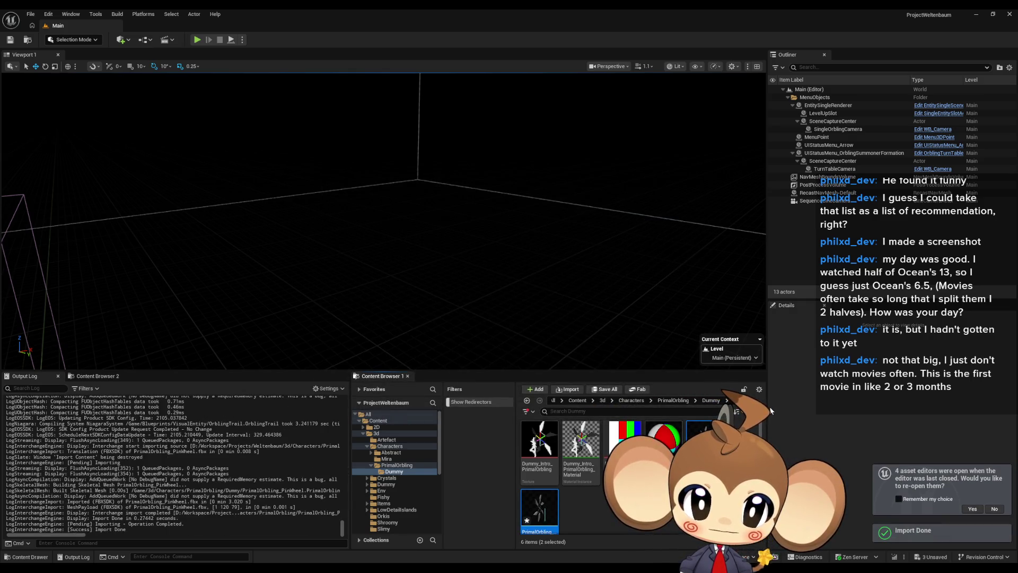
key("Escape")
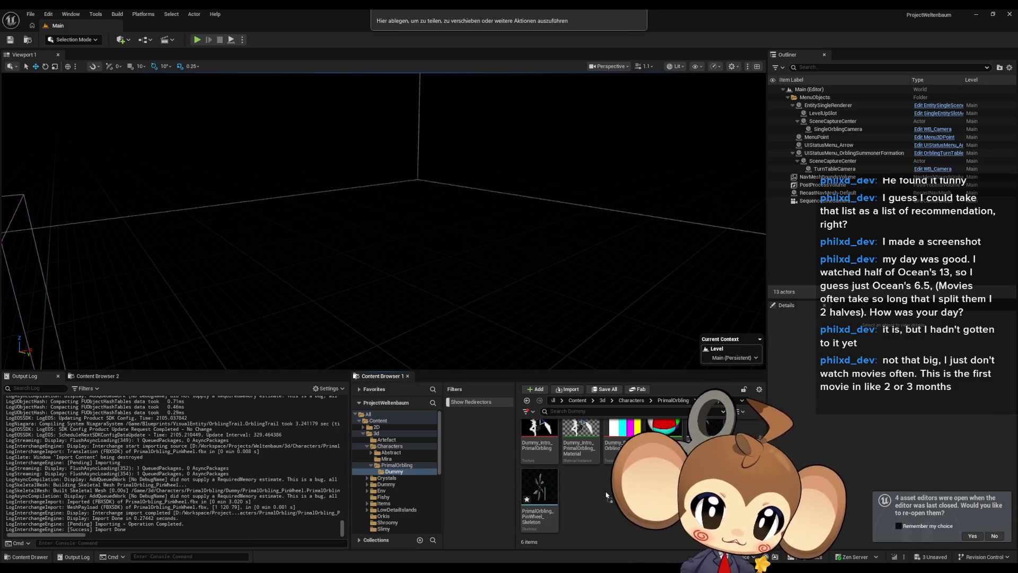
left_click_drag(1017, 445, 550, 445)
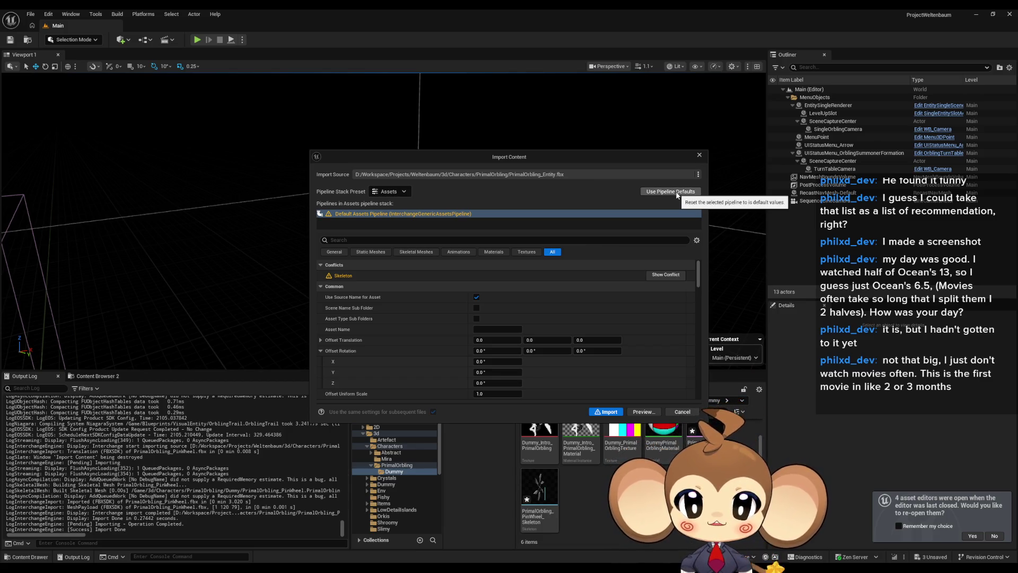
left_click(697, 172)
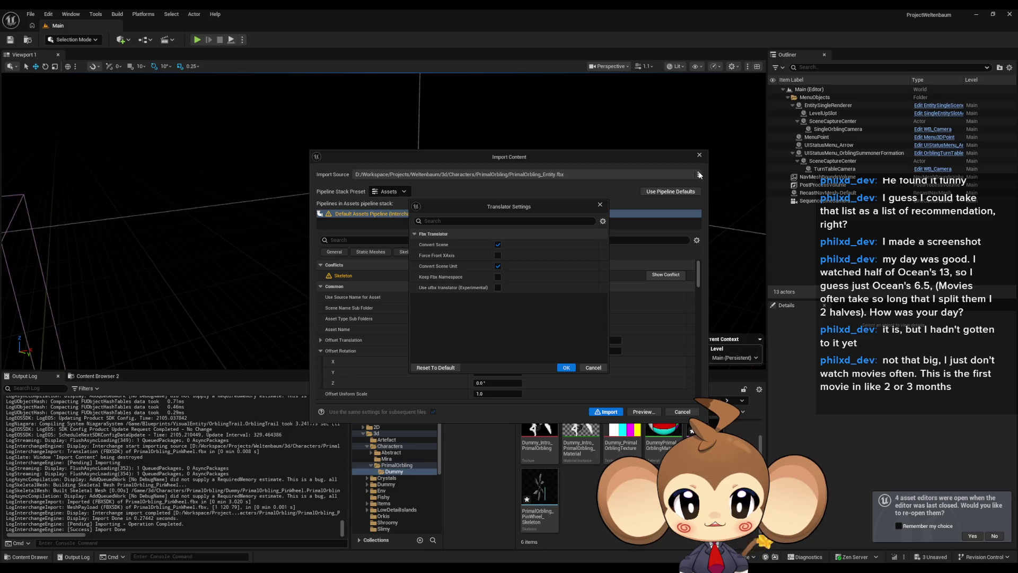
left_click(600, 205)
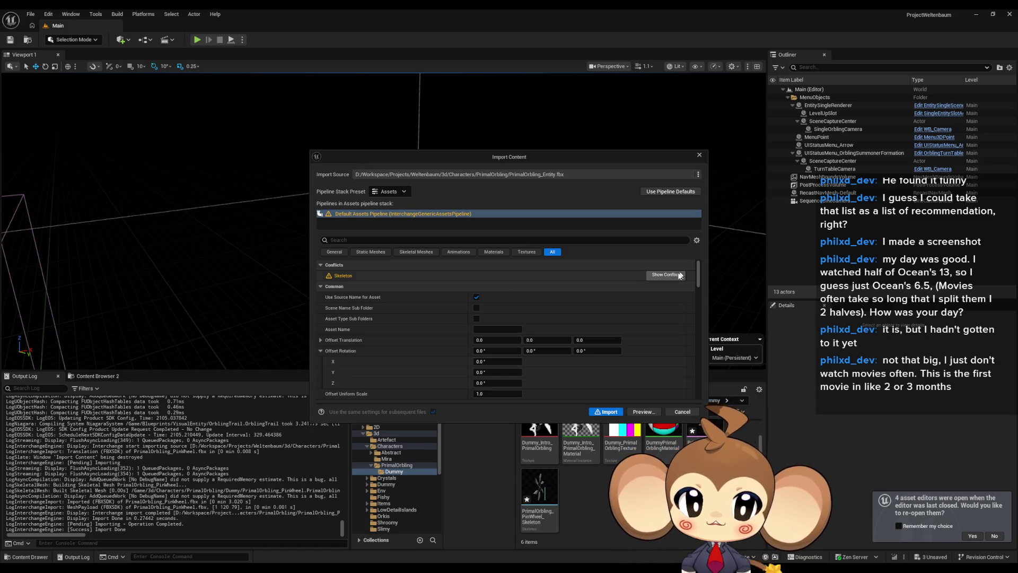
scroll(633, 303, "down", 10)
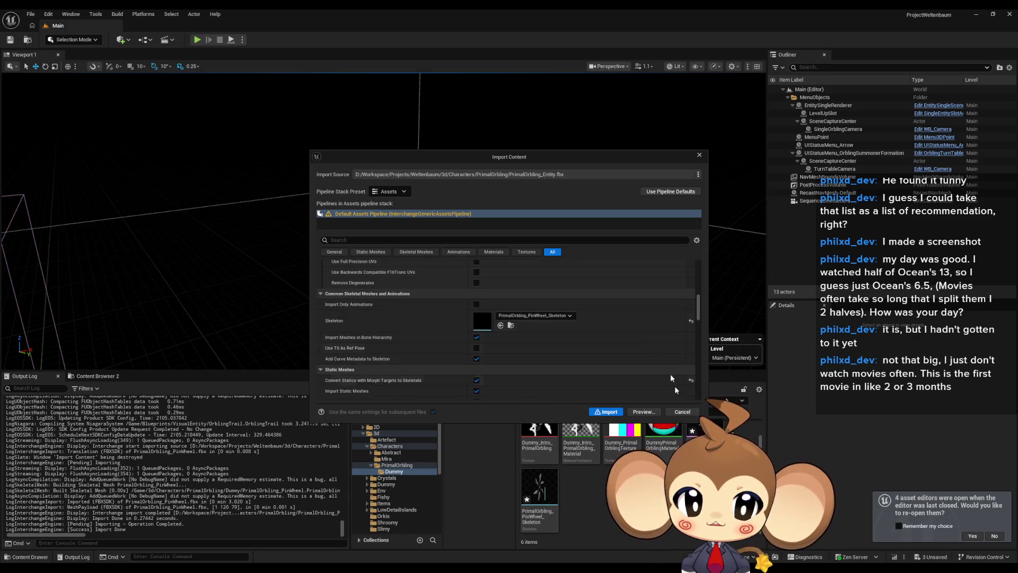
left_click(682, 412)
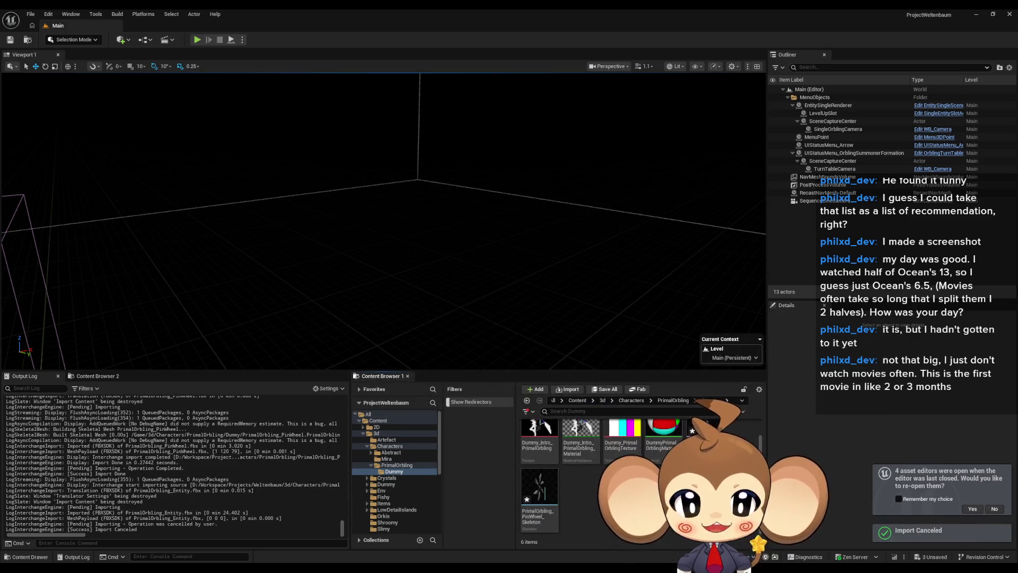
Create a folder named NewFolder inside Dummy and open it.
right_click(611, 509)
left_click(639, 231)
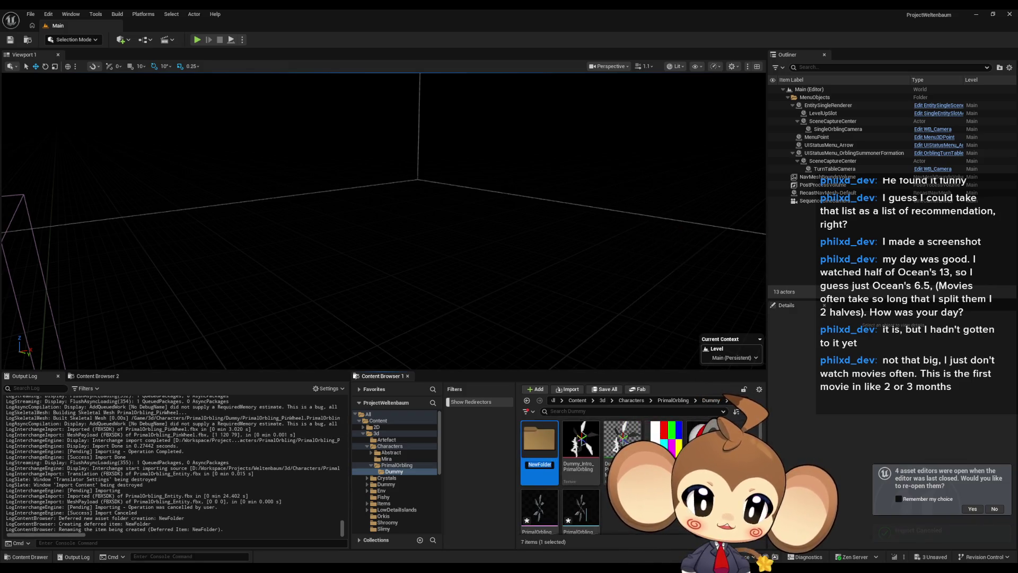
key("Return")
double_click(539, 437)
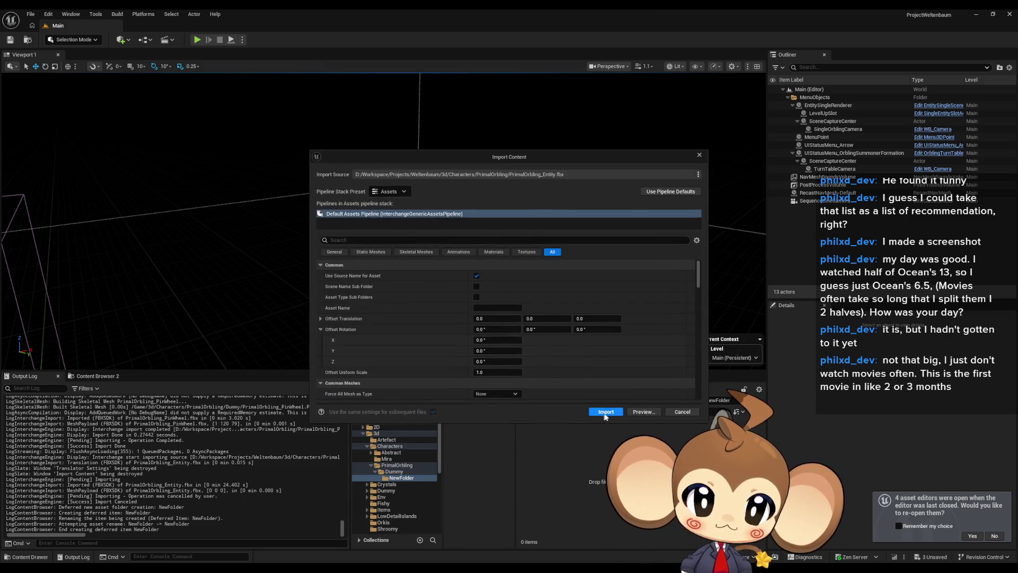
Import the Entity FBX into NewFolder and select its skeleton asset.
left_click(603, 411)
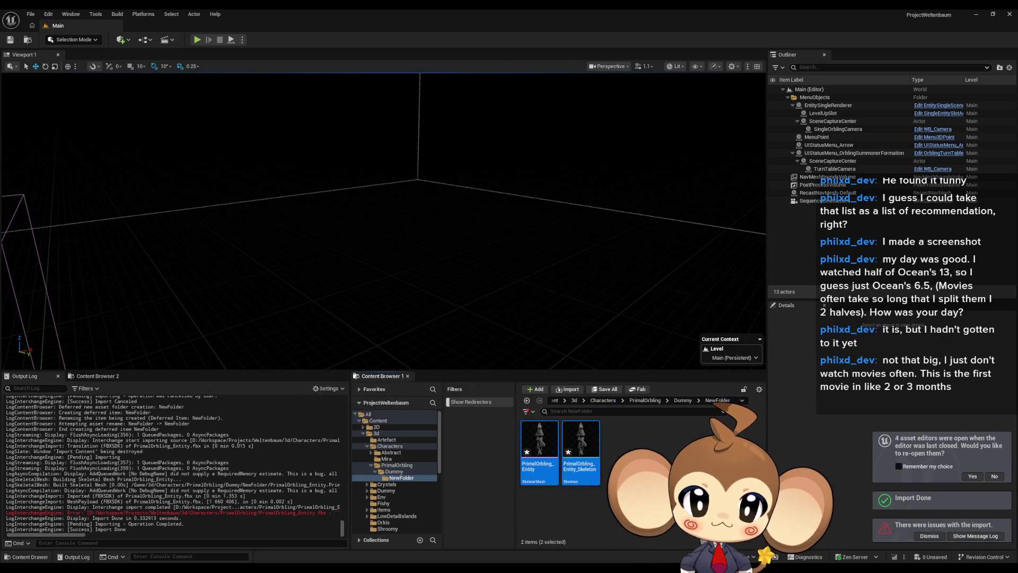
left_click(581, 451)
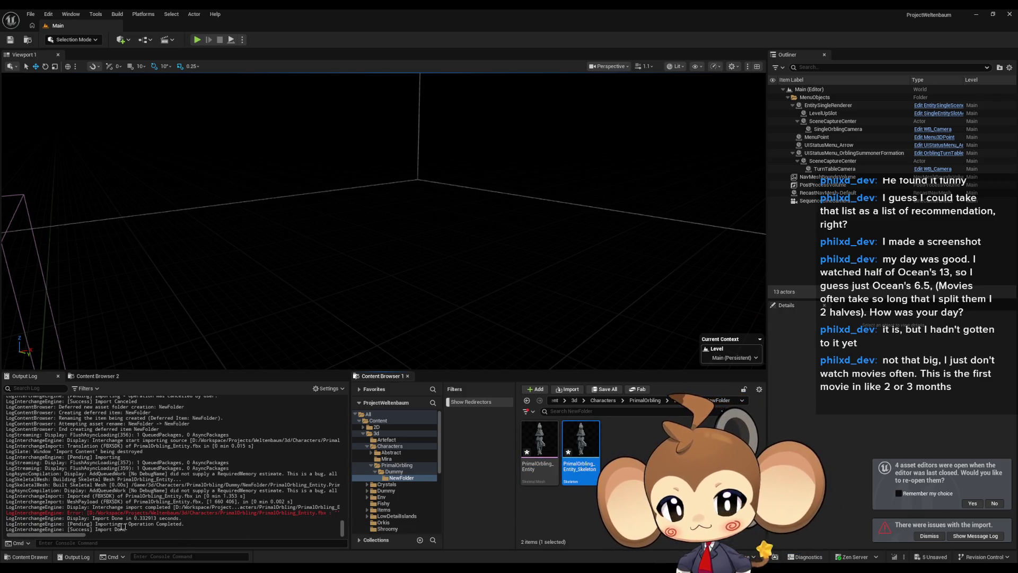
mouse_move(68, 535)
left_mouse_down()
mouse_move(148, 539)
mouse_move(196, 512)
left_mouse_up()
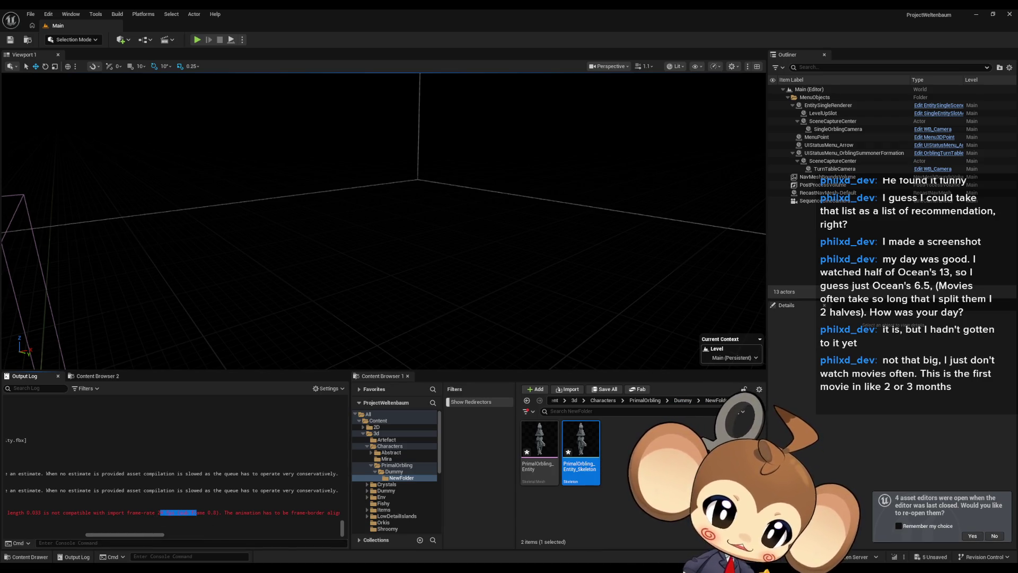
In Blender, hide the pinwheel, unhide the A_PrimOrb_Entity armature and mesh, and select the armature.
key("alt+Tab")
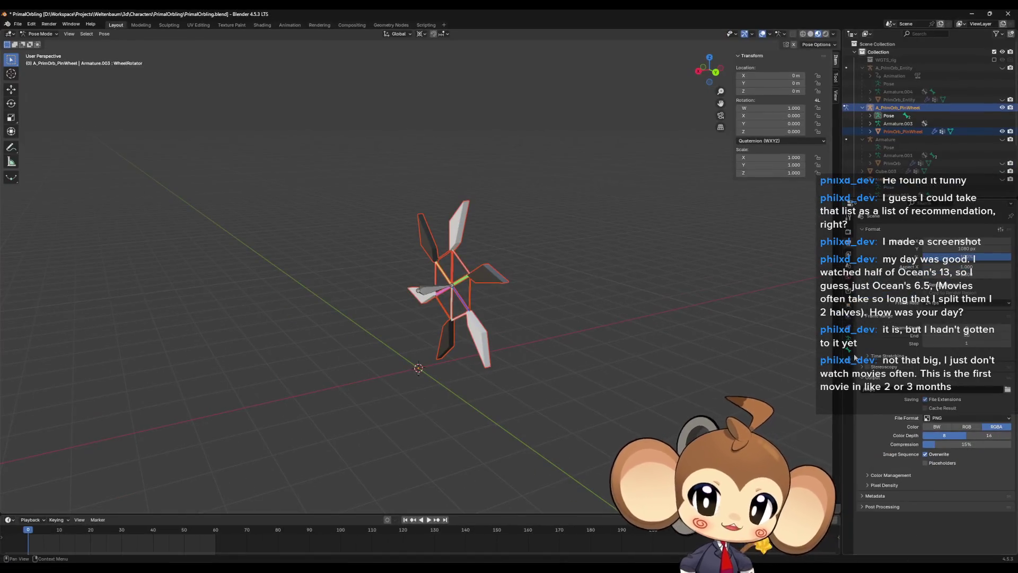
left_click(1002, 132)
left_click(1002, 107)
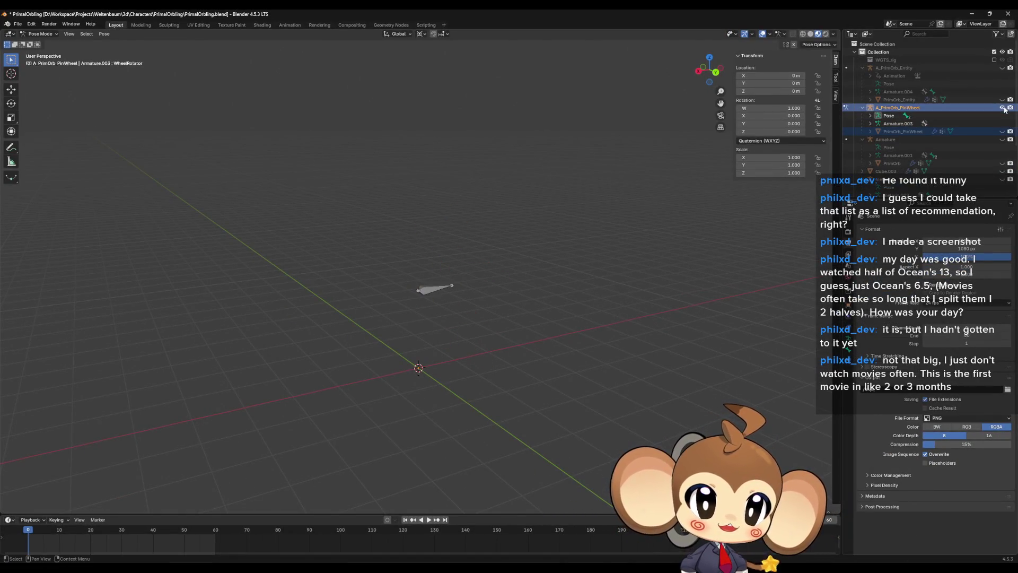
left_click(1002, 68)
left_click(1002, 99)
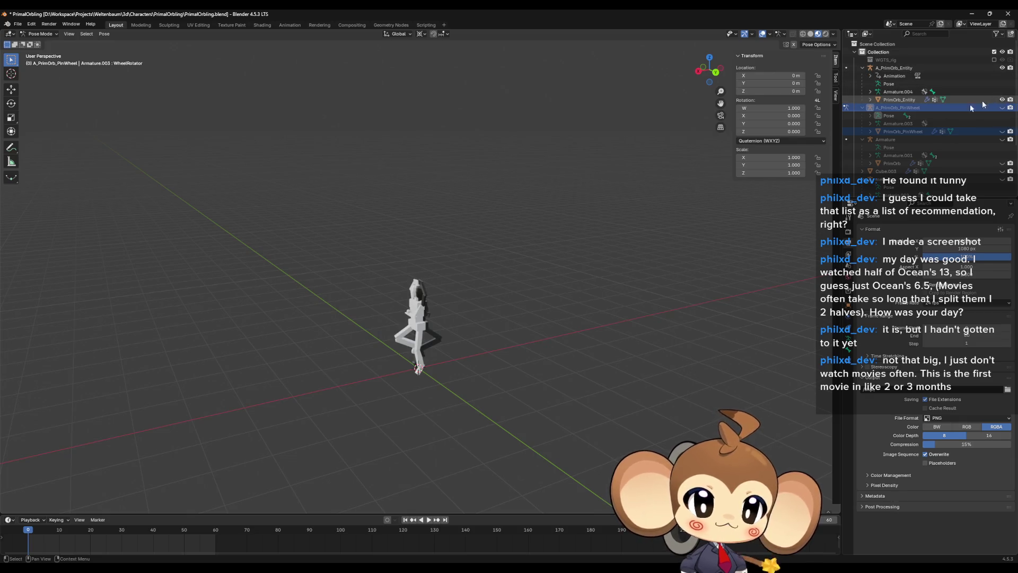
left_click(897, 69)
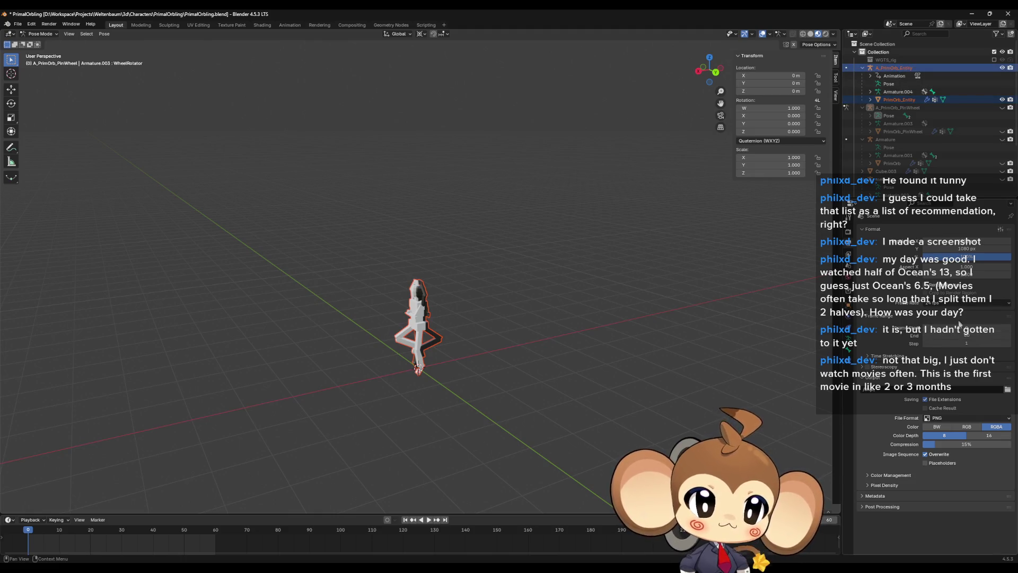
Set the scene frame rate to 60 fps.
left_click(948, 305)
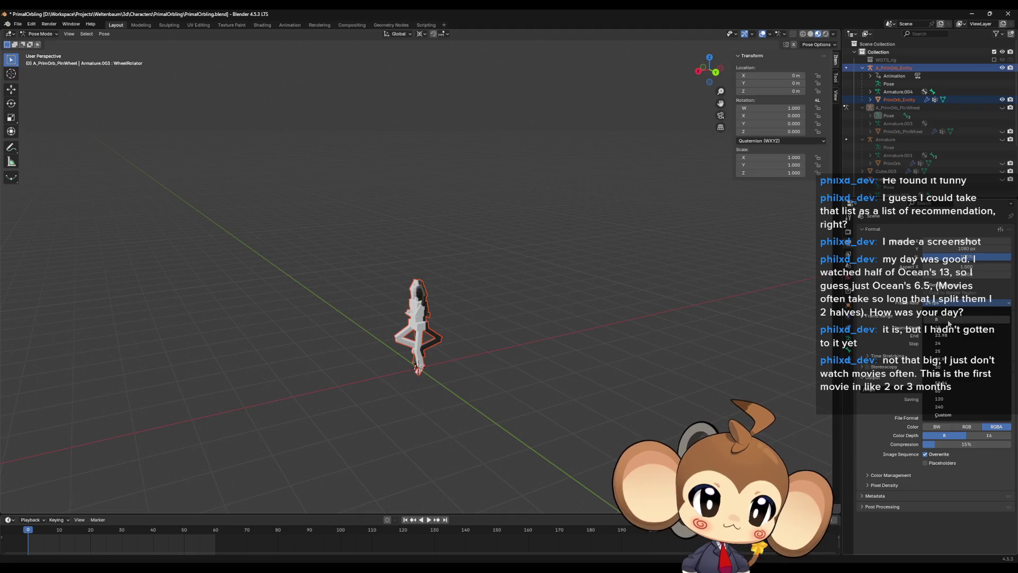
left_click(947, 380)
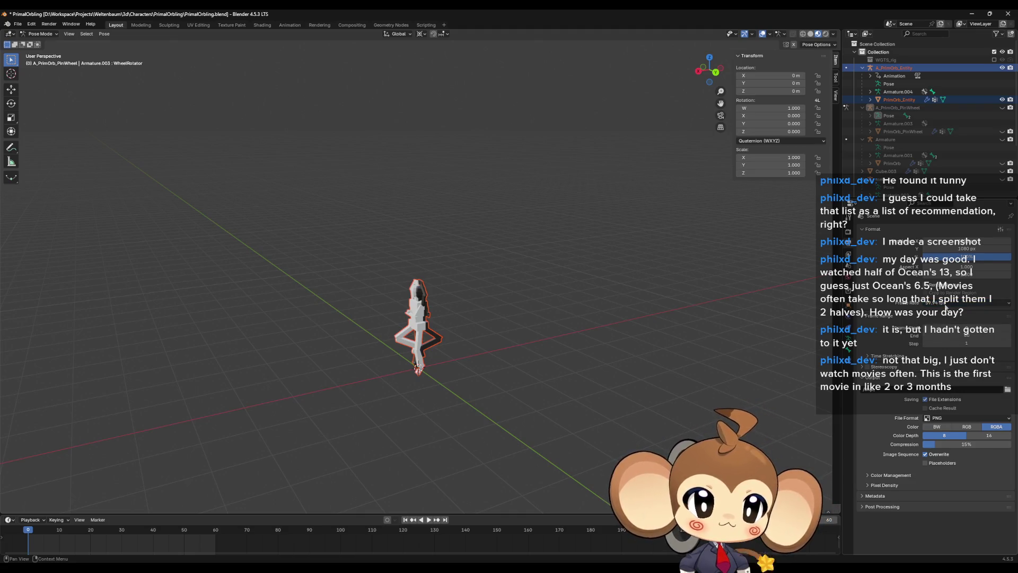
left_click(946, 305)
left_click(944, 392)
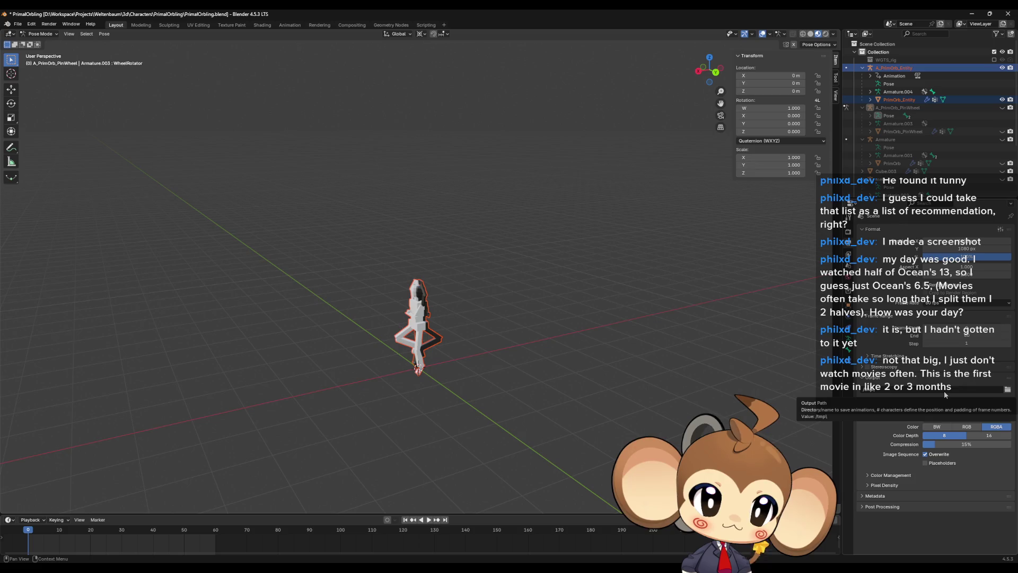
Export the scene as FBX, overwriting PrimalOrbling_Entity.fbx.
left_click(20, 24)
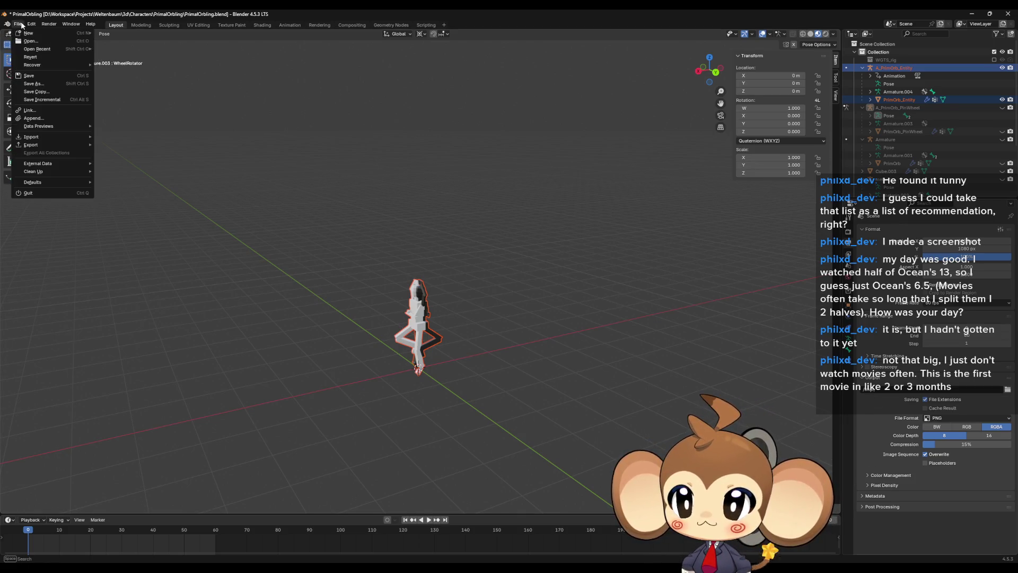
mouse_move(42, 145)
left_click(127, 218)
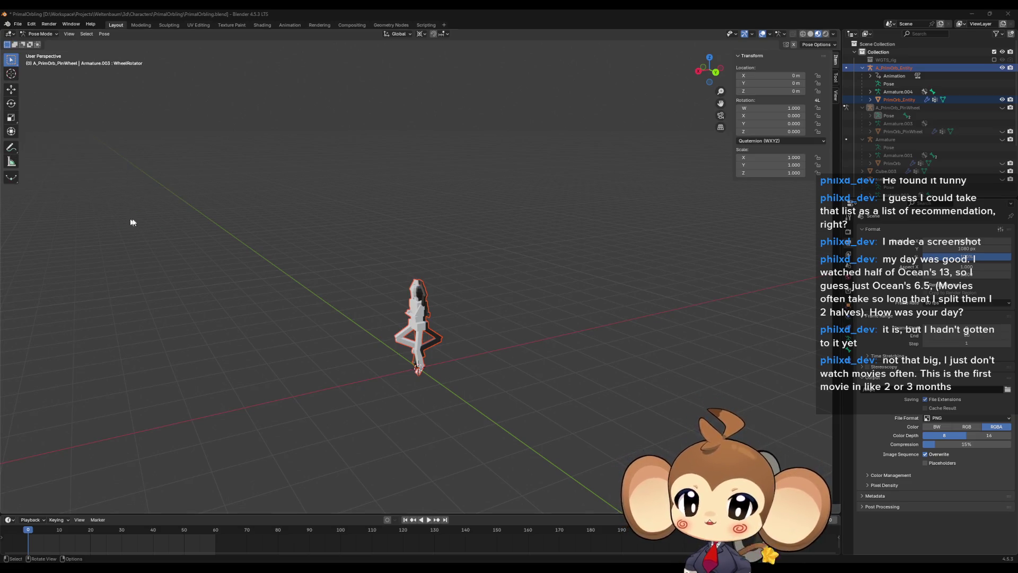
left_click(440, 196)
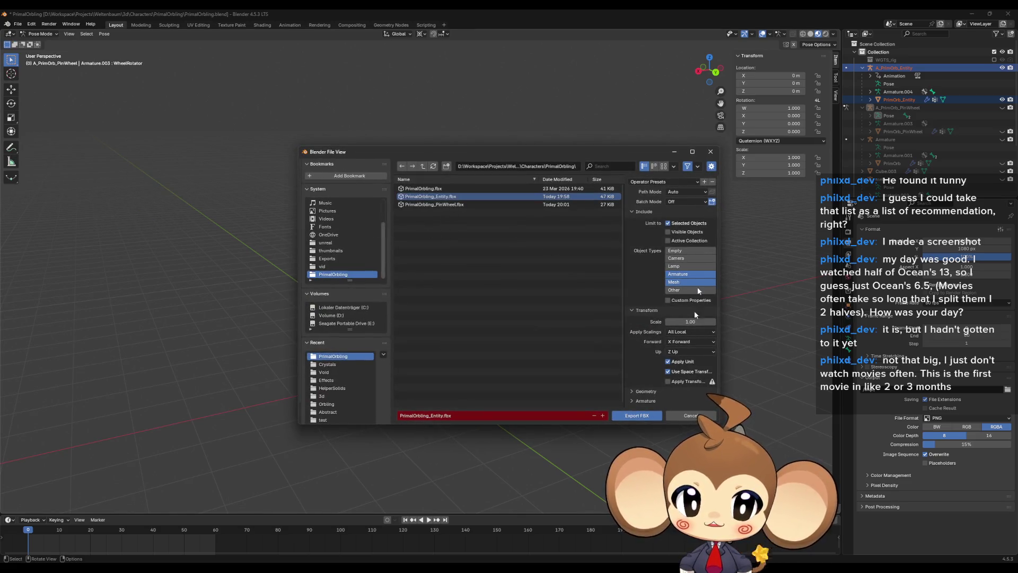
left_click(636, 416)
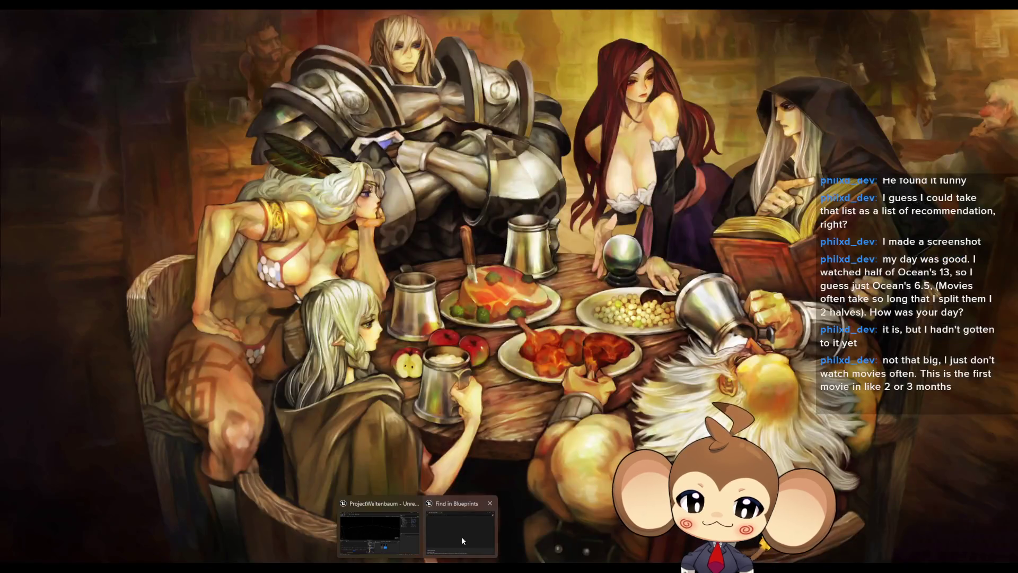
left_click(461, 537)
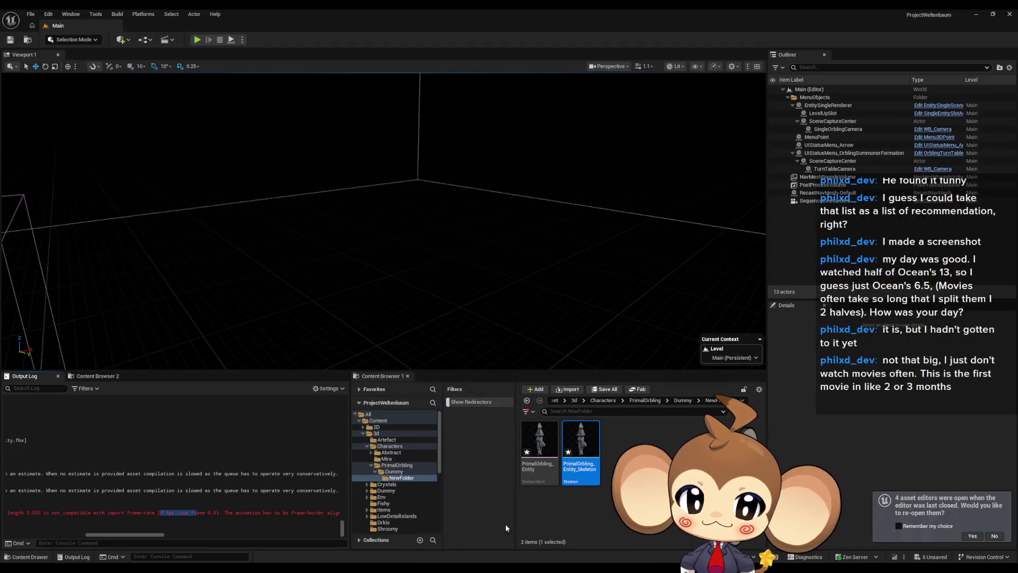
Delete the old Entity mesh and skeleton, then import the re-exported Entity FBX into NewFolder.
left_click(581, 451)
left_click(539, 451, "shift")
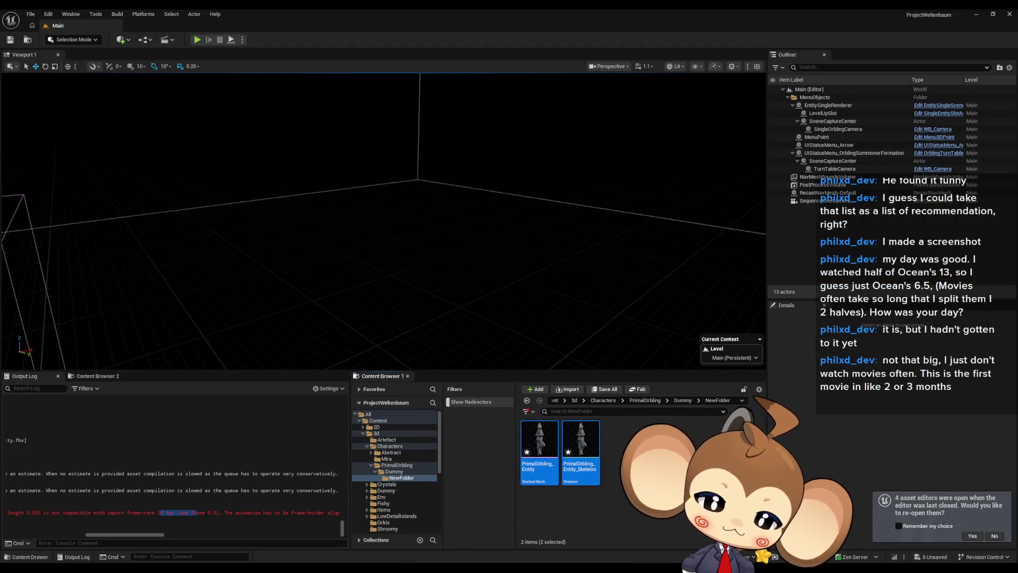
key("Delete")
left_click(501, 420)
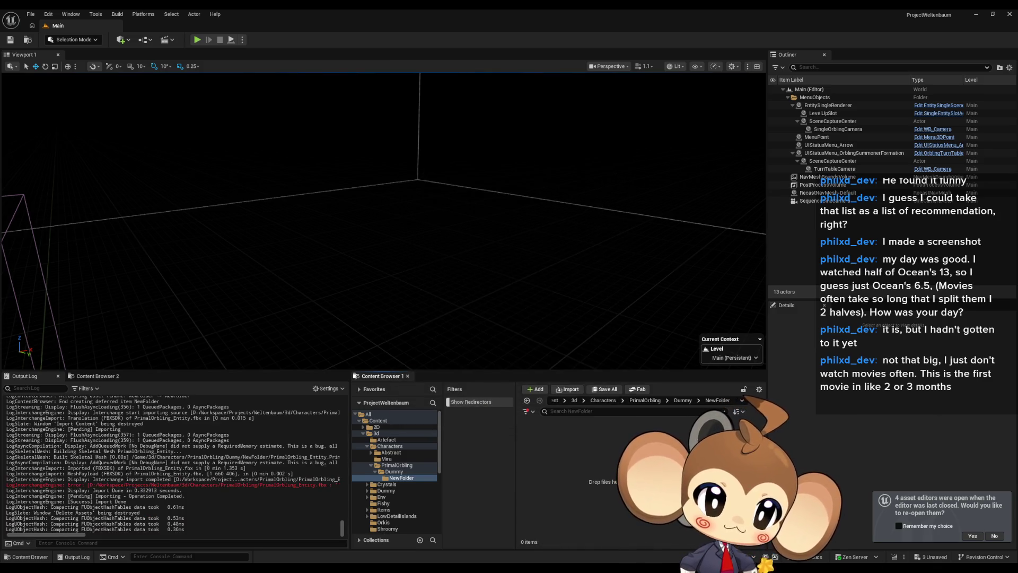
left_click_drag(610, 435, 589, 466)
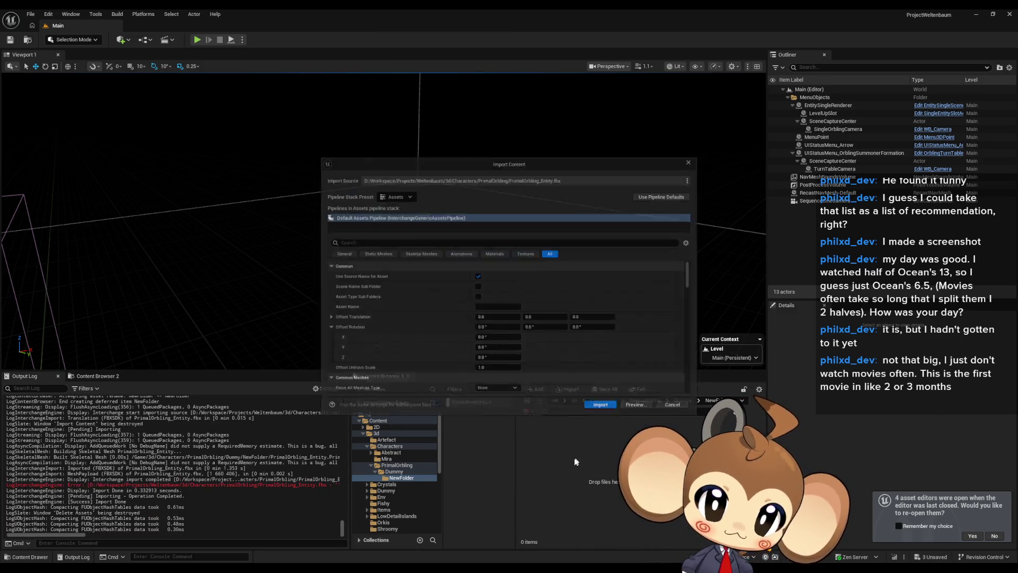
left_click(602, 414)
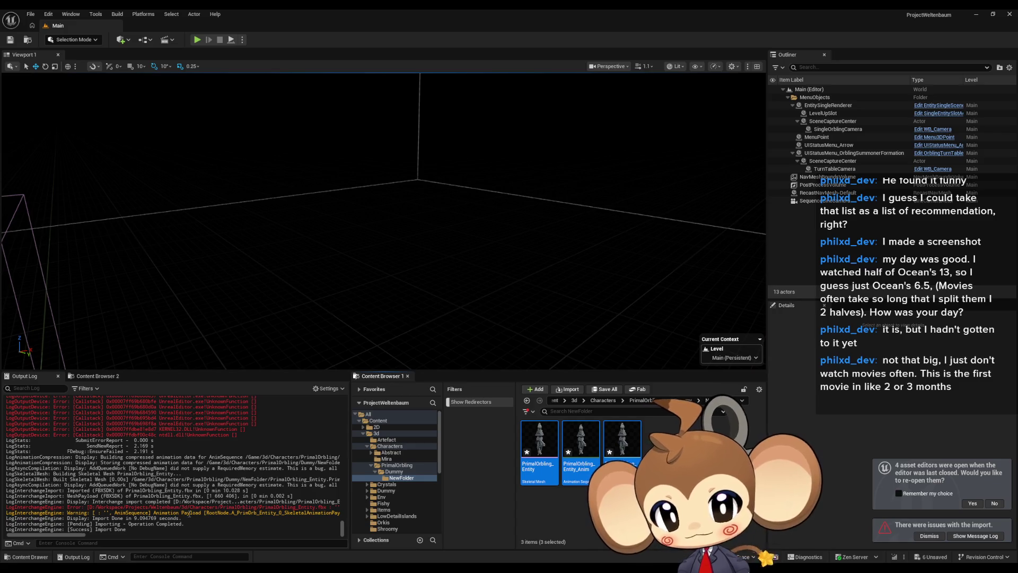
mouse_move(63, 535)
left_mouse_down()
mouse_move(119, 542)
mouse_move(35, 542)
left_mouse_up()
Move the three Entity assets from NewFolder into Dummy.
left_click(663, 520)
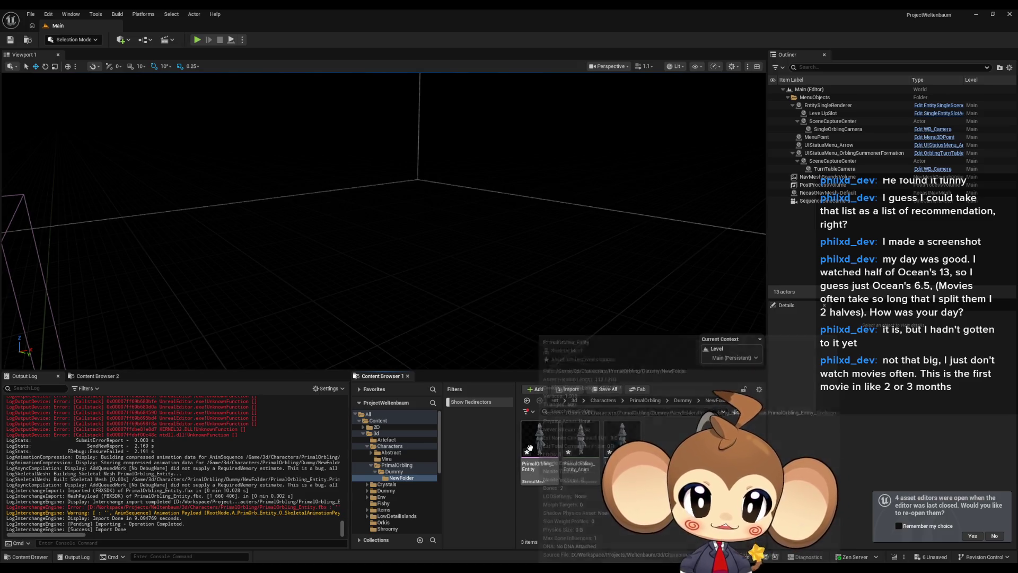
mouse_move(525, 517)
left_mouse_down()
mouse_move(562, 477)
mouse_move(735, 412)
left_mouse_up()
mouse_move(540, 451)
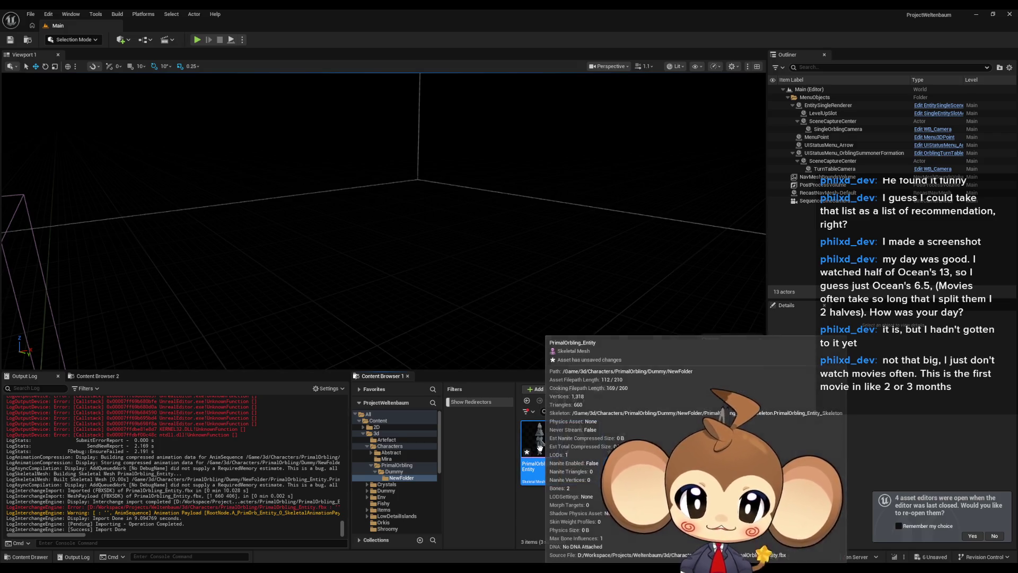
left_click_drag(540, 451, 412, 479)
left_click(422, 489)
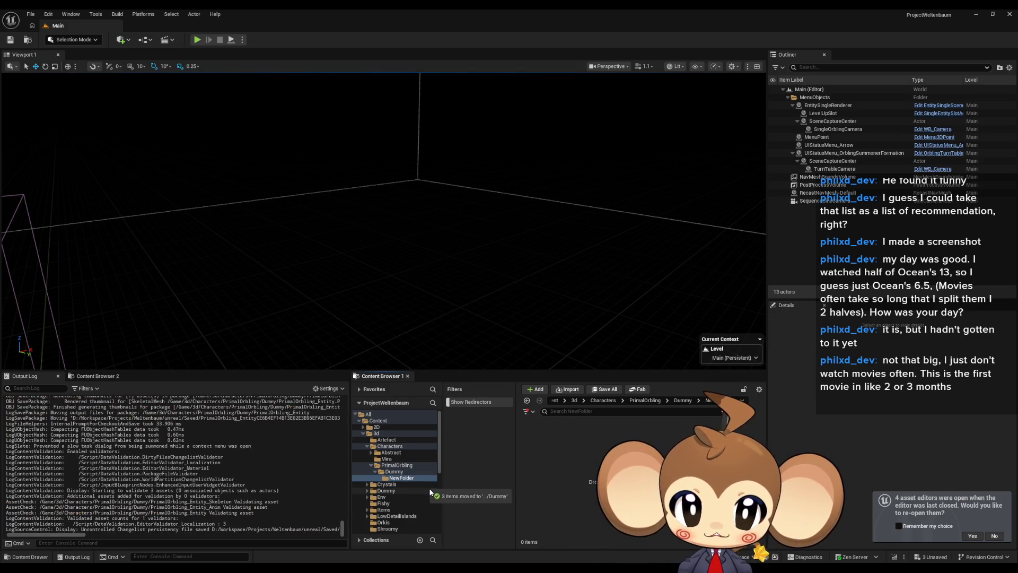
left_click(403, 472)
Delete the empty NewFolder and open the PrimalOrbling_Entity mesh editor.
left_click(540, 446)
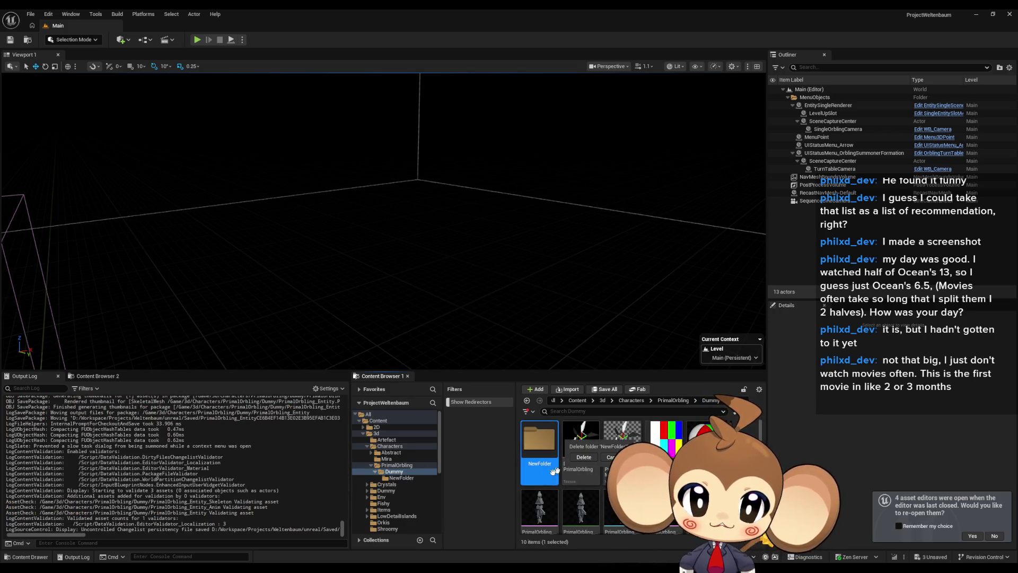
key("Delete")
left_click(584, 457)
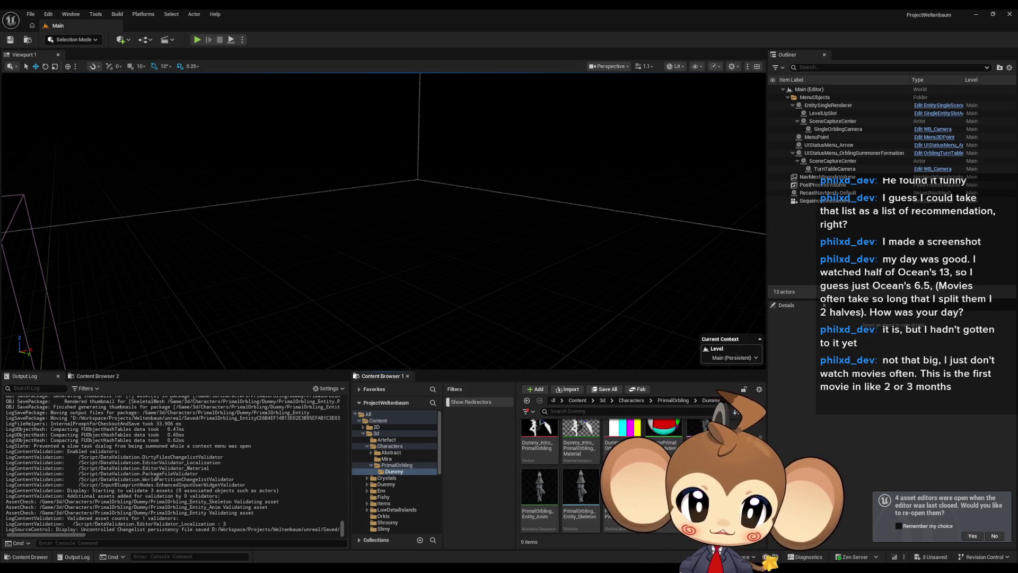
left_click(616, 509)
double_click(615, 510)
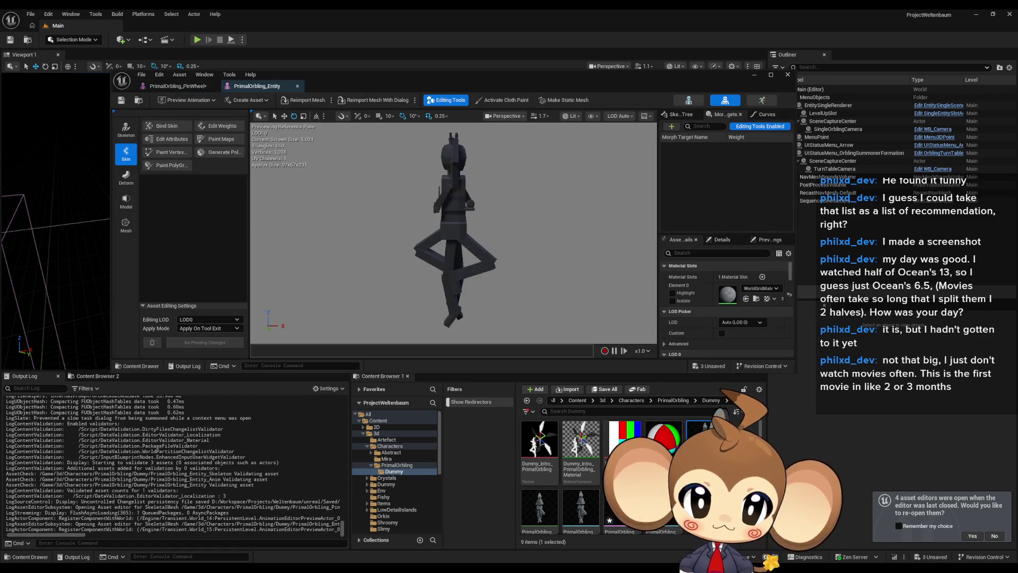
Assign the dummy material to the Entity mesh's Element 0 slot and view the PinWheel mesh face-on.
mouse_move(662, 440)
left_mouse_down()
mouse_move(737, 317)
mouse_move(730, 293)
left_mouse_up()
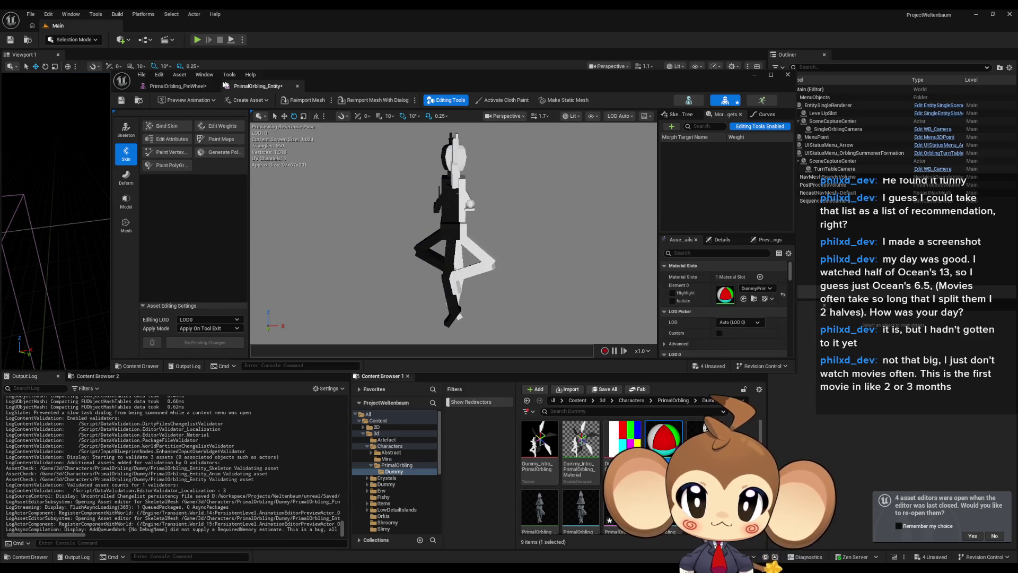
left_click(178, 86)
mouse_move(524, 231)
left_mouse_down()
mouse_move(589, 233)
mouse_move(517, 229)
left_mouse_up()
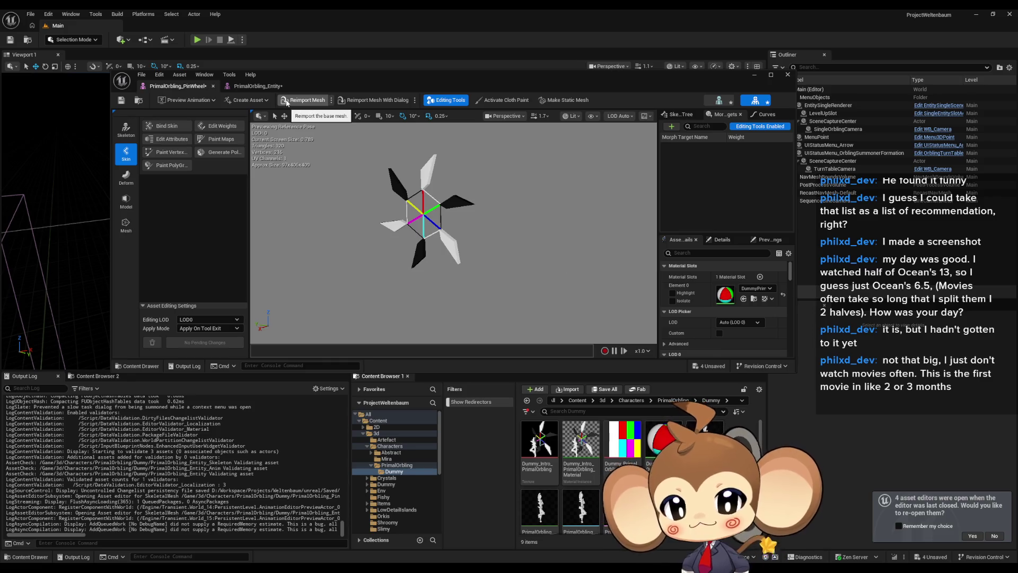
Create an Anim Blueprint from the Entity skeleton named PrimalOrbling_Entity_AnimBP.
right_click(707, 432)
mouse_move(735, 131)
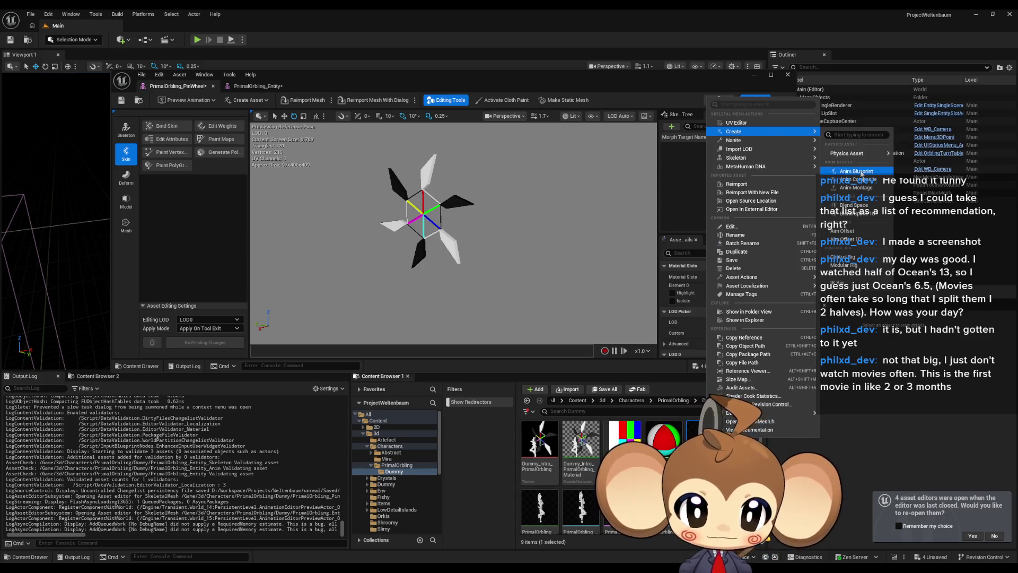
left_click(858, 171)
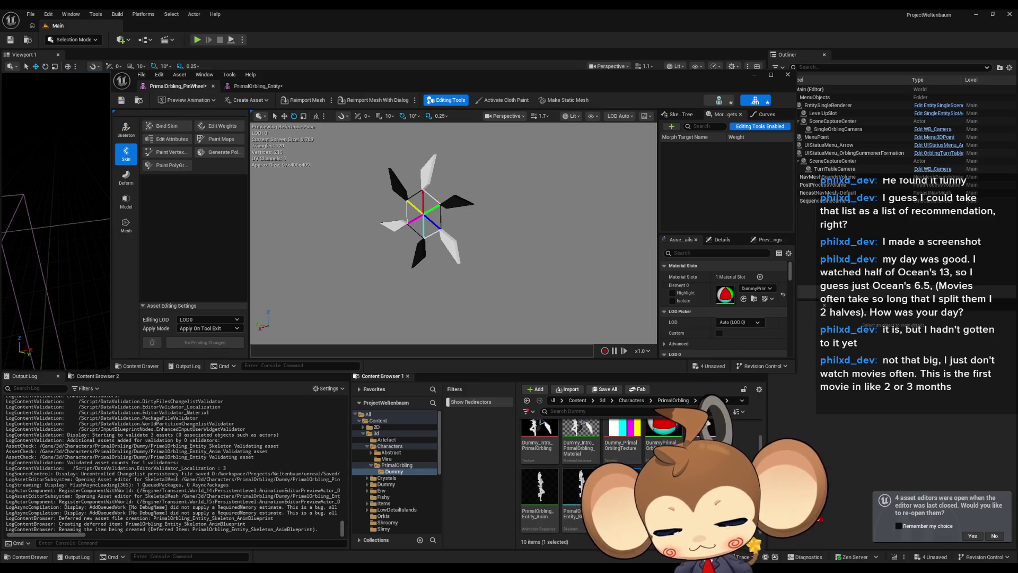
key("Return")
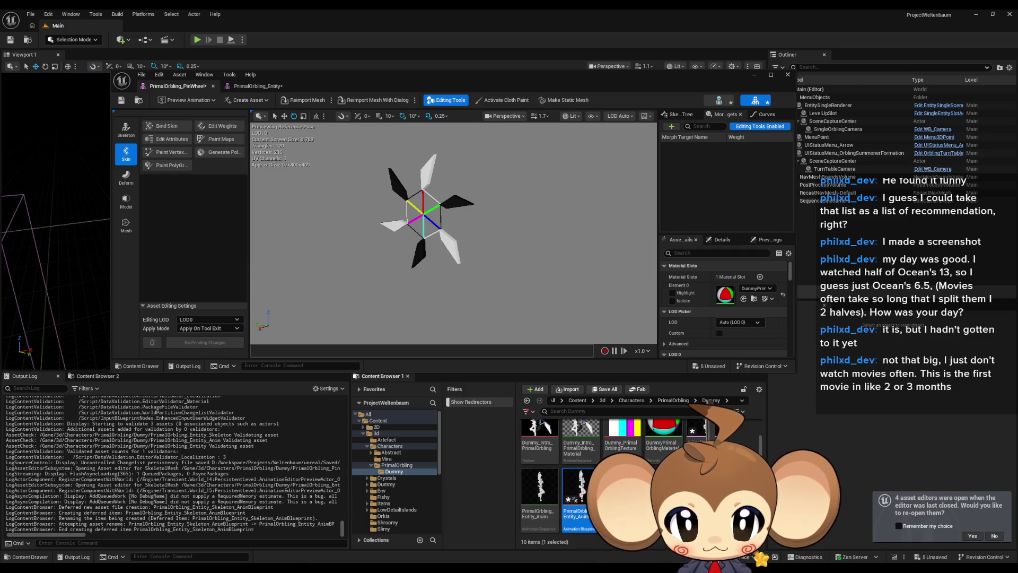
Create an Anim Blueprint from the PinWheel skeleton and rename it PrimalOrbling_PinWheel_AnimBP.
right_click(663, 493)
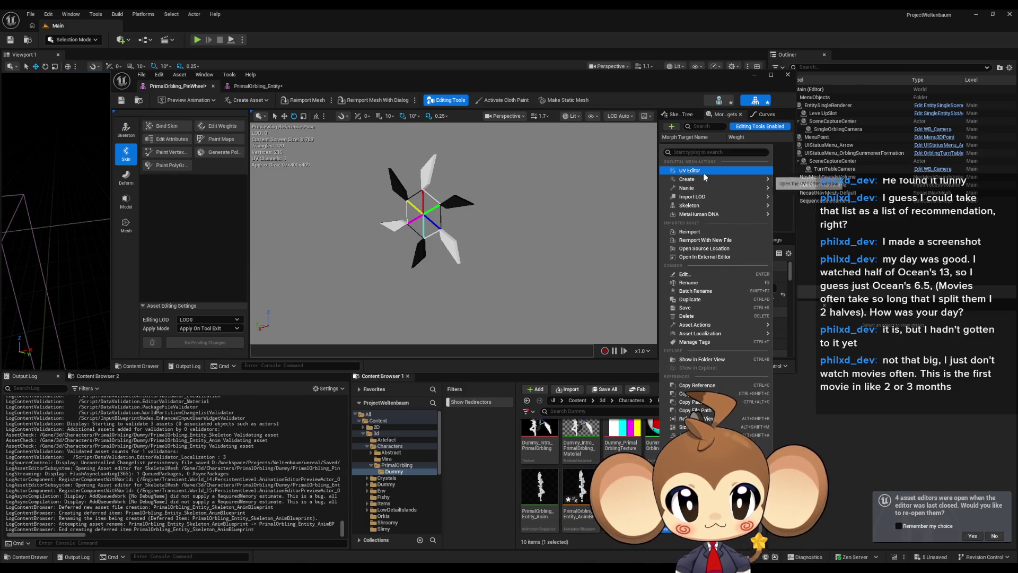
mouse_move(716, 180)
left_click(807, 218)
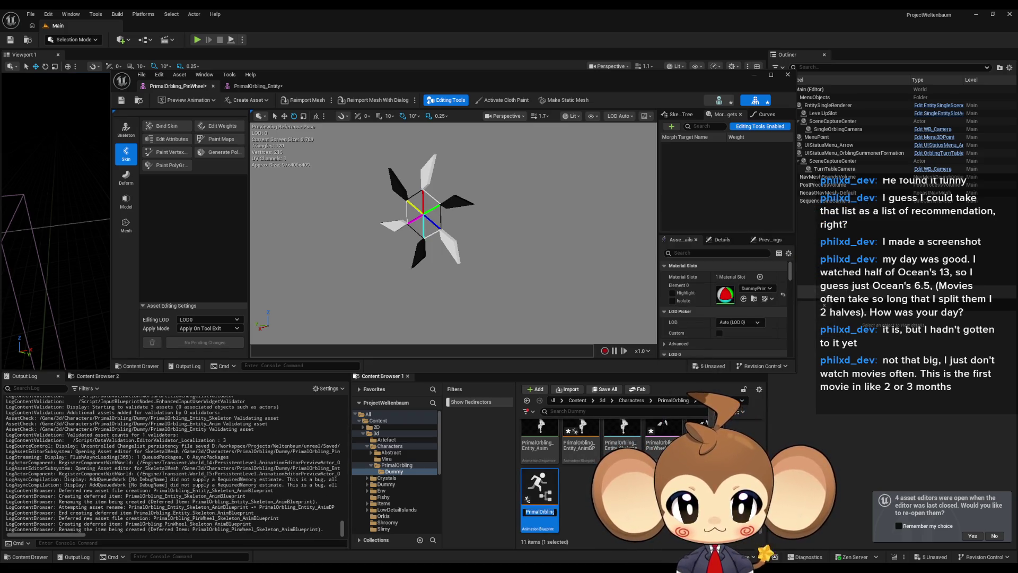
key("Return")
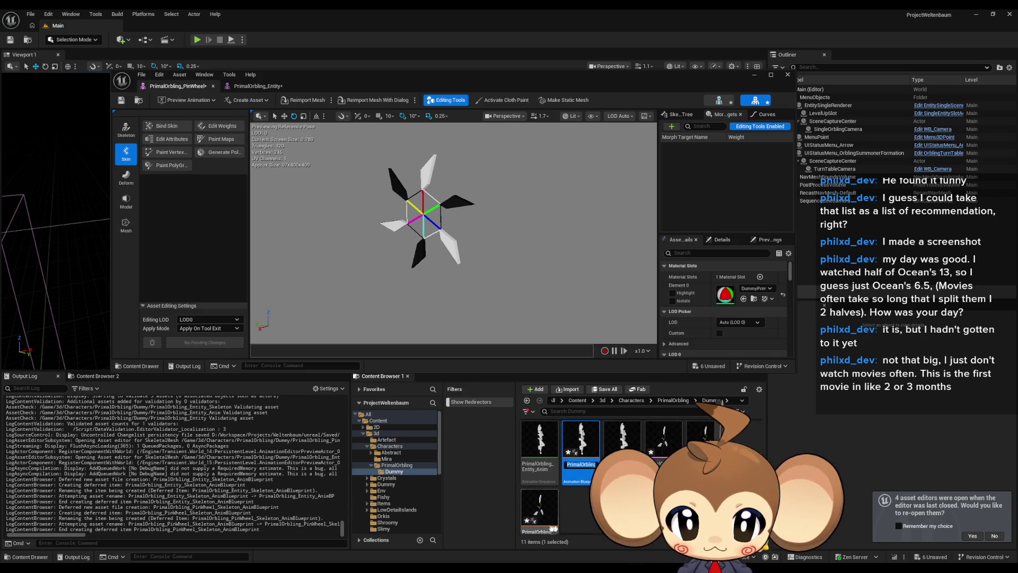
key("F2")
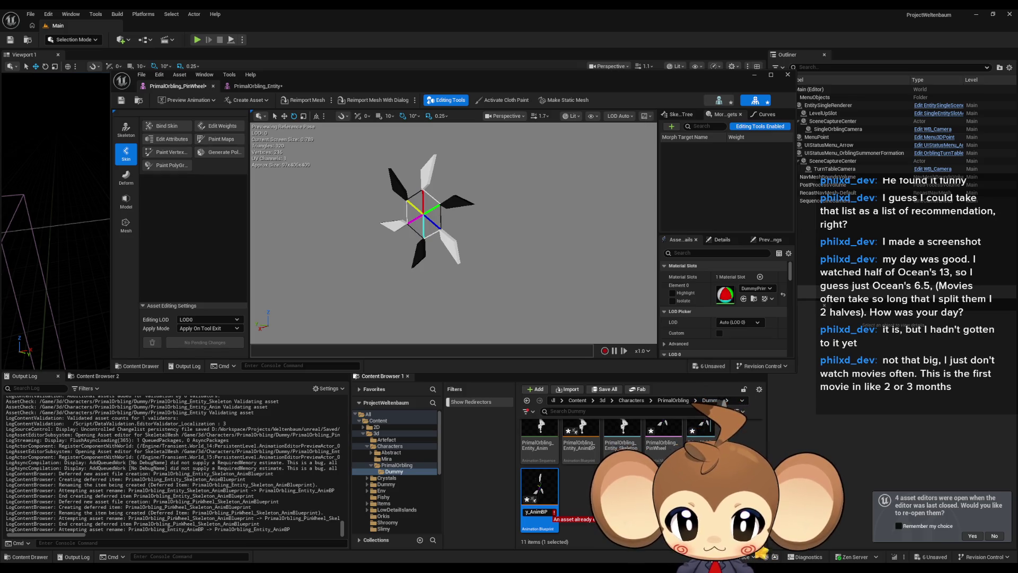
type("Pin")
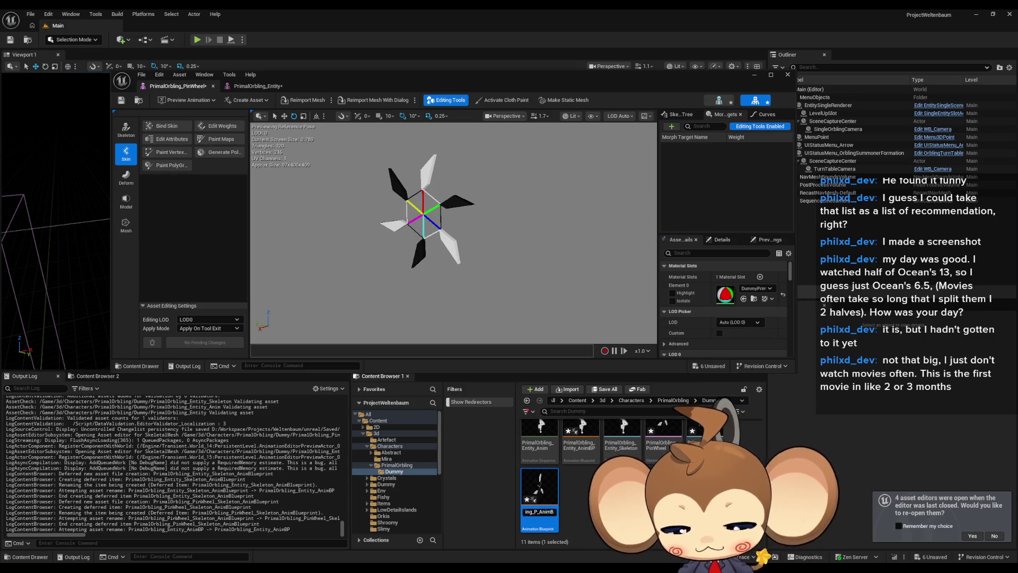
type("Wheel")
key("Return")
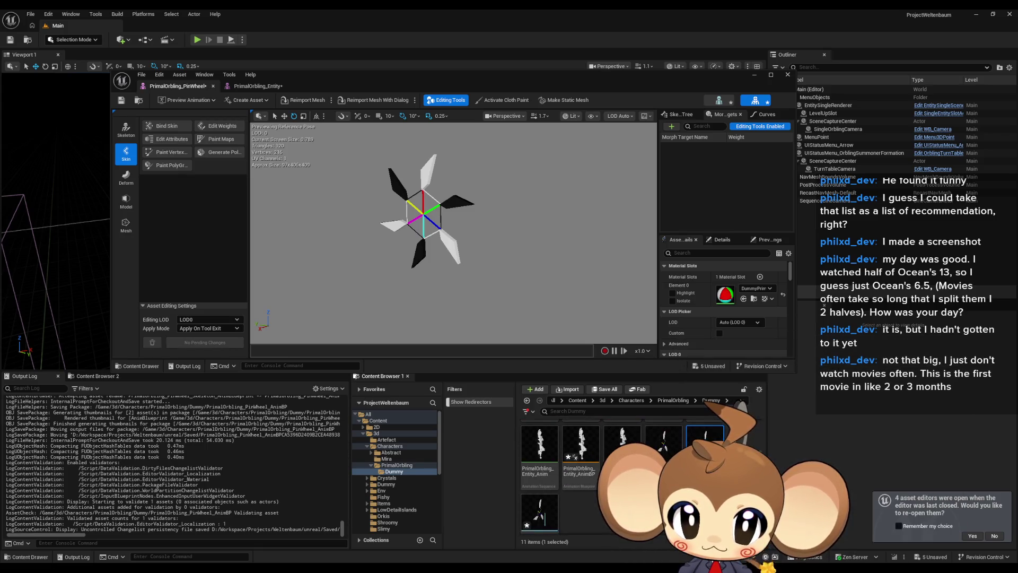
left_click(75, 377)
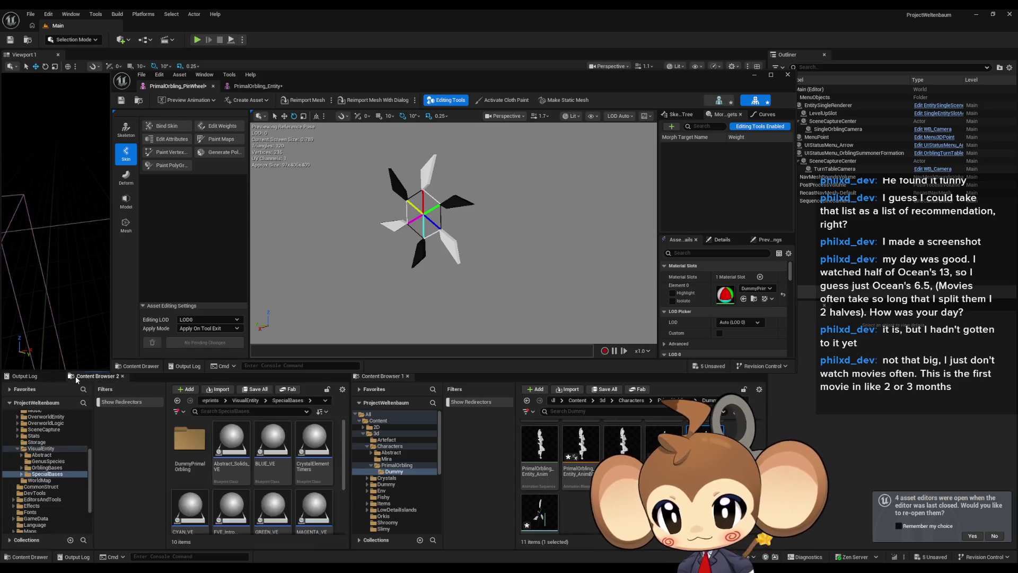
Open the DummyPrimalOrbling blueprint from Content Browser 2 and inspect its components.
double_click(189, 440)
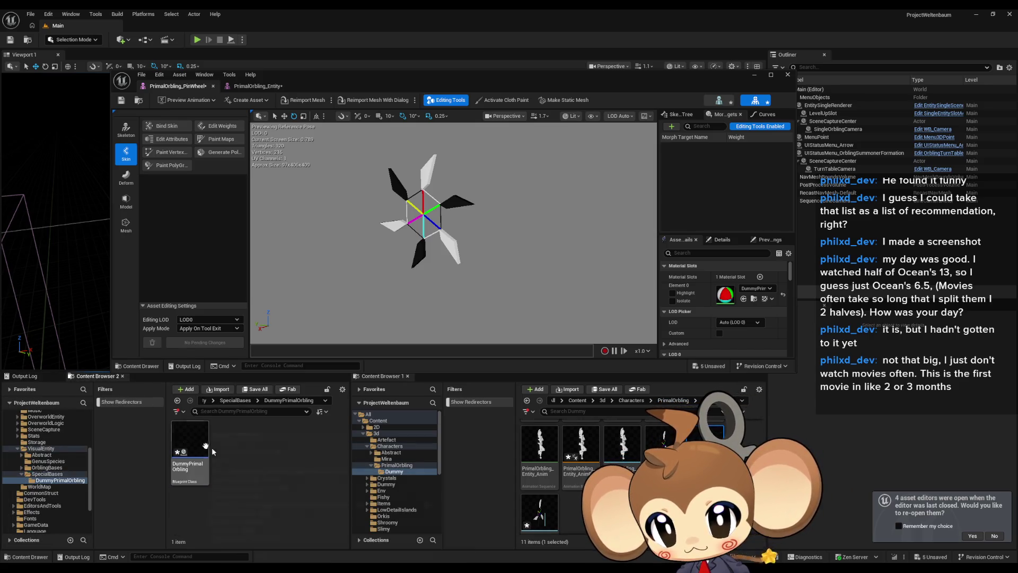
double_click(200, 444)
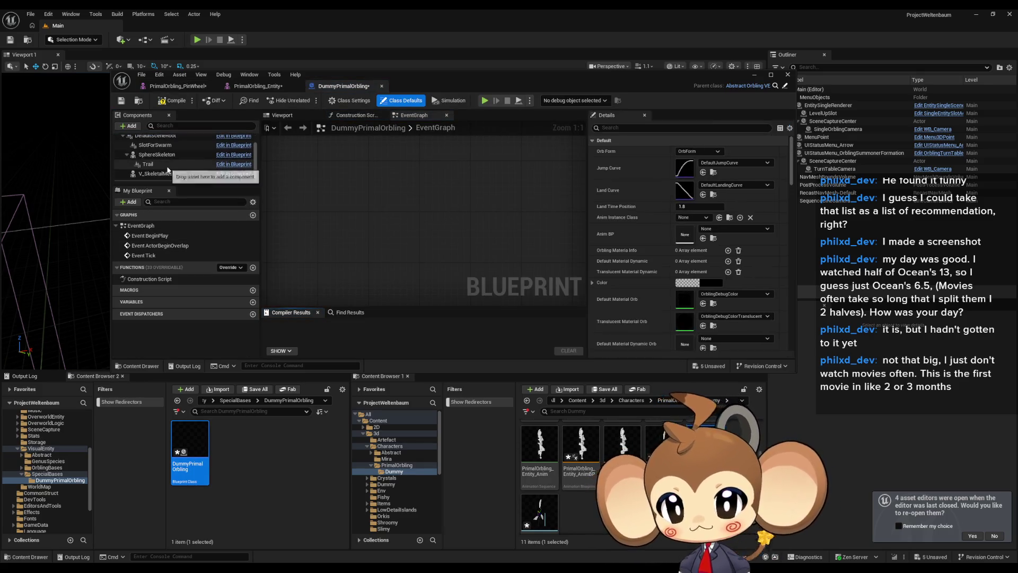
left_click(158, 175)
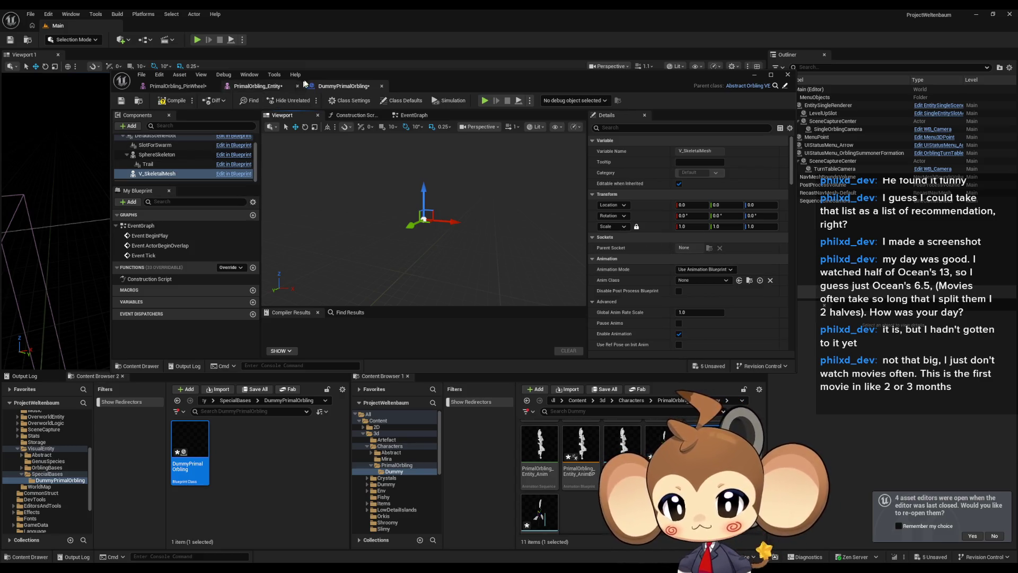
double_click(431, 85)
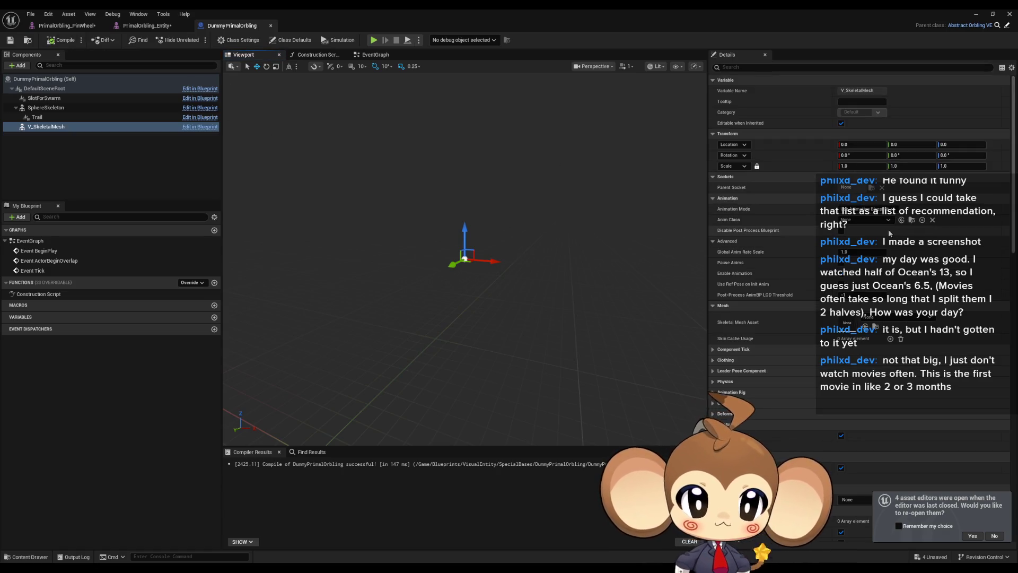
left_click(44, 108)
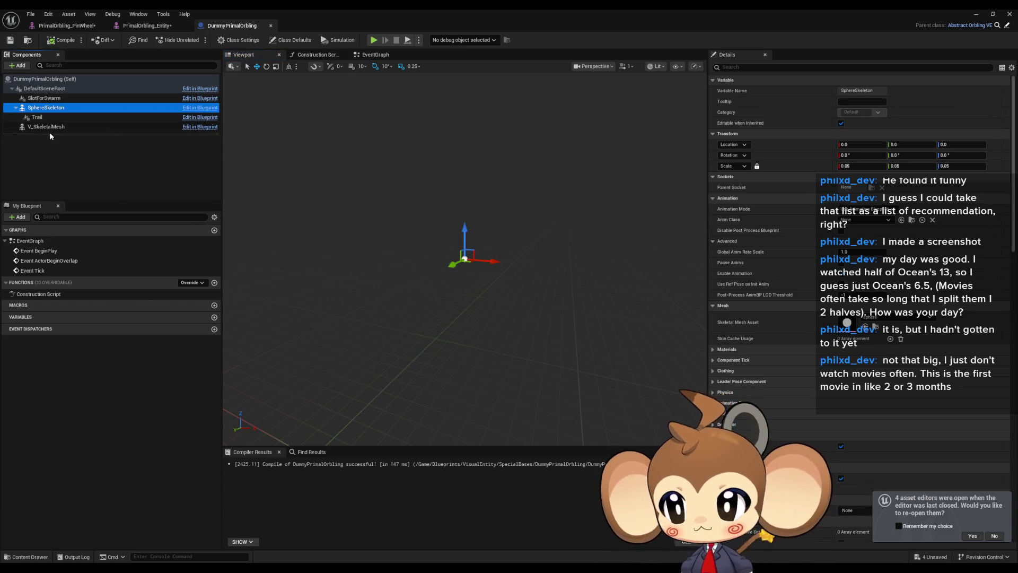
left_click(51, 128)
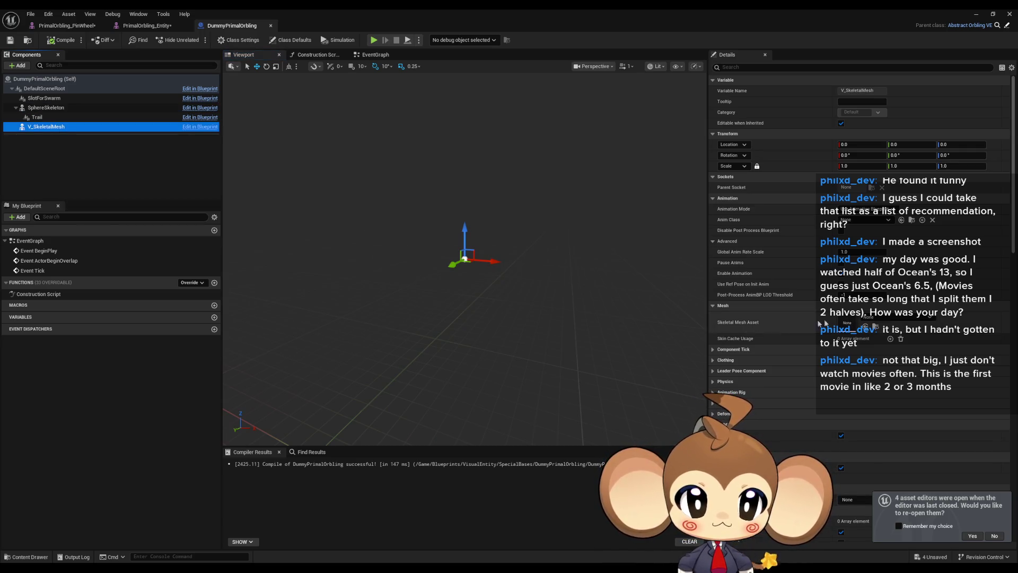
Set V_SkeletalMesh's Skeletal Mesh Asset to PrimalOrbling_Entity.
left_click(888, 317)
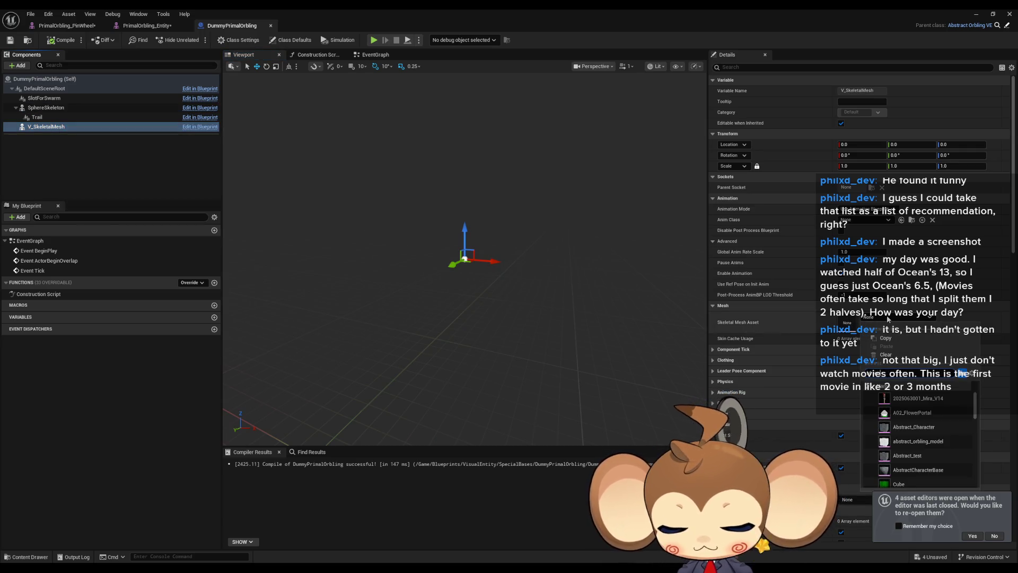
type("entity")
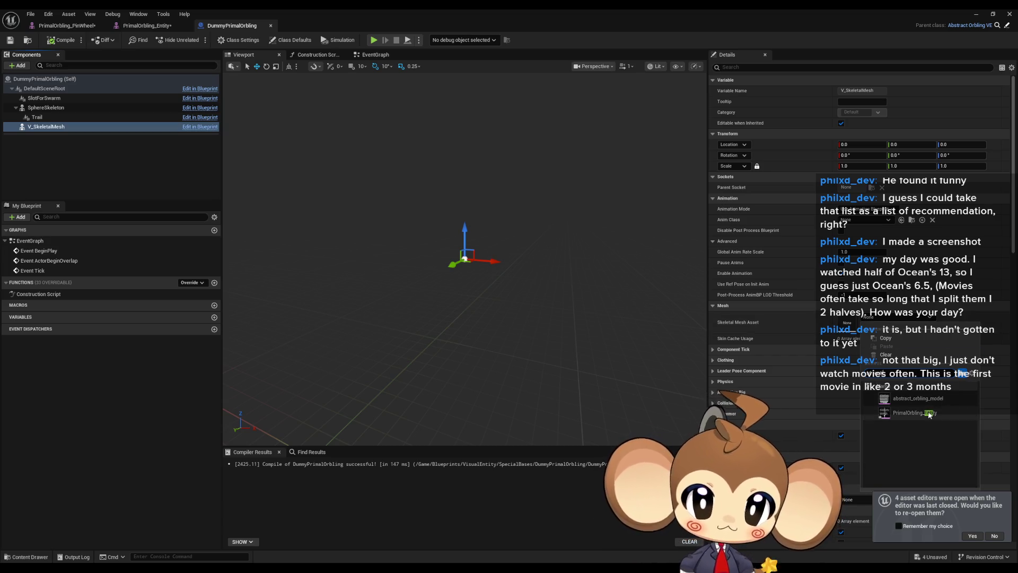
left_click(914, 413)
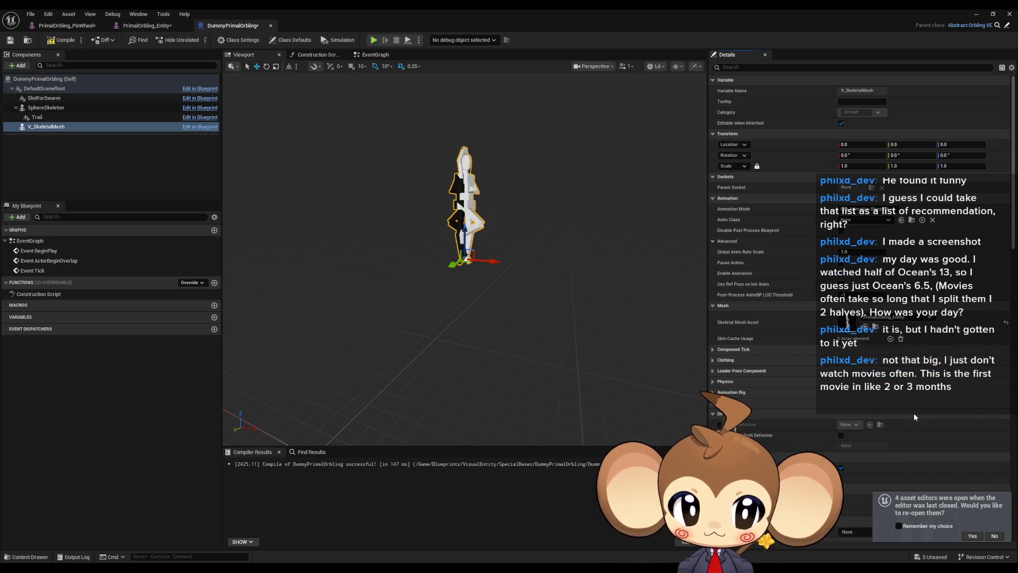
left_click_drag(530, 318, 466, 318)
scroll(464, 255, "up", 5)
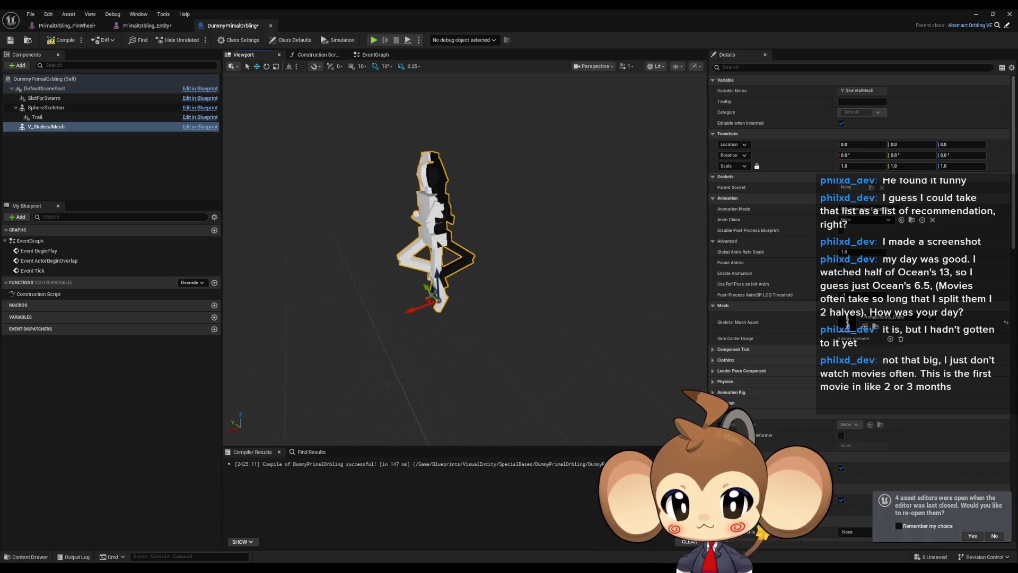
left_click(70, 157)
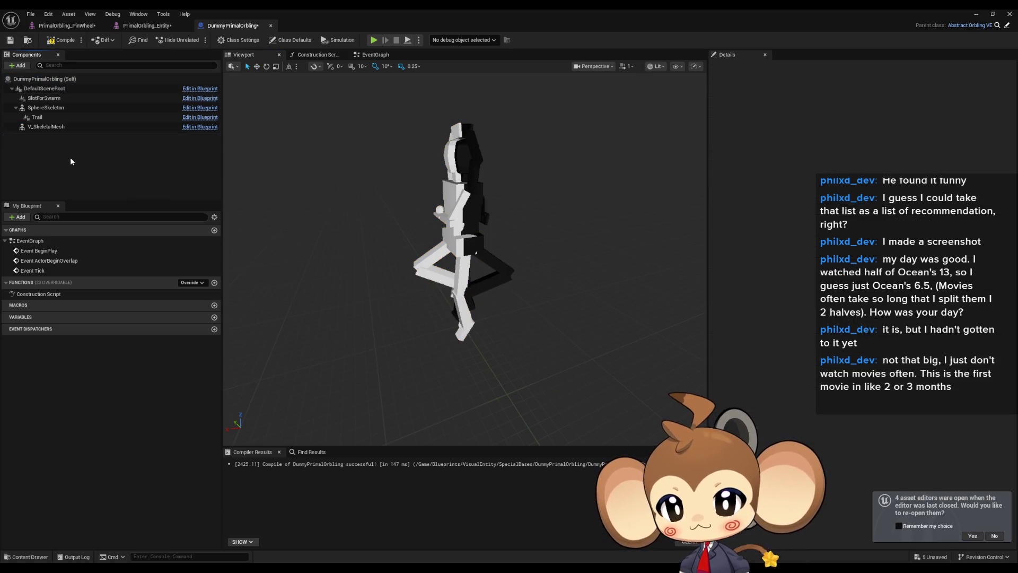
Add a skeletal mesh component named PinWheel using the PrimalOrbling_PinWheel mesh.
left_click(15, 66)
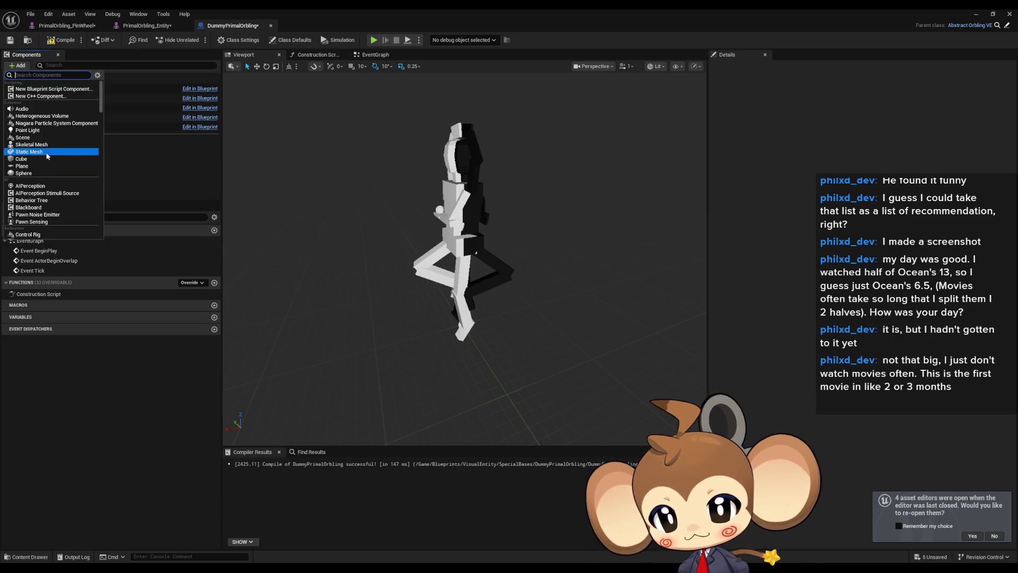
left_click(46, 145)
type("PinWheel")
key("Return")
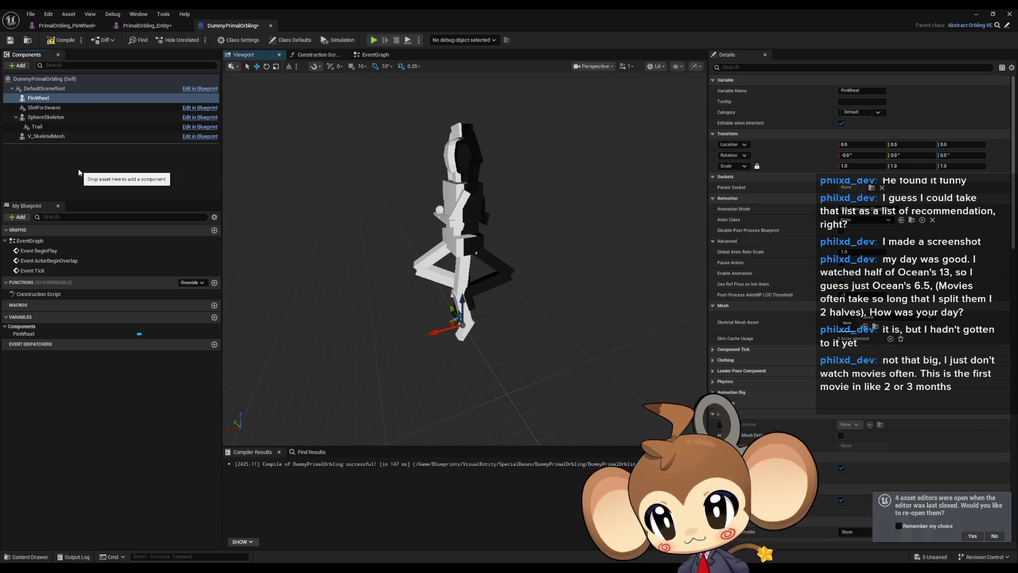
left_click(879, 318)
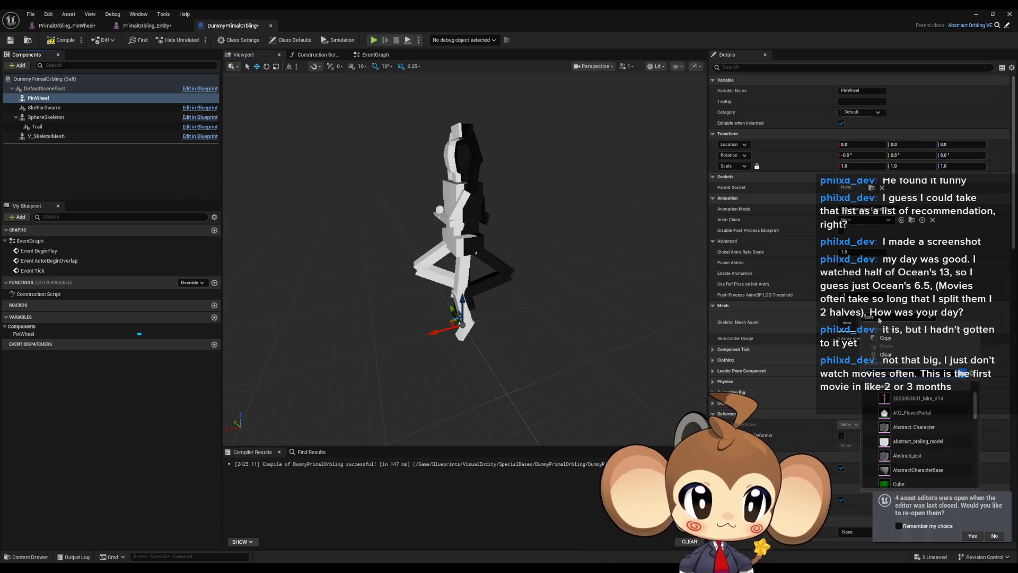
left_click(916, 405)
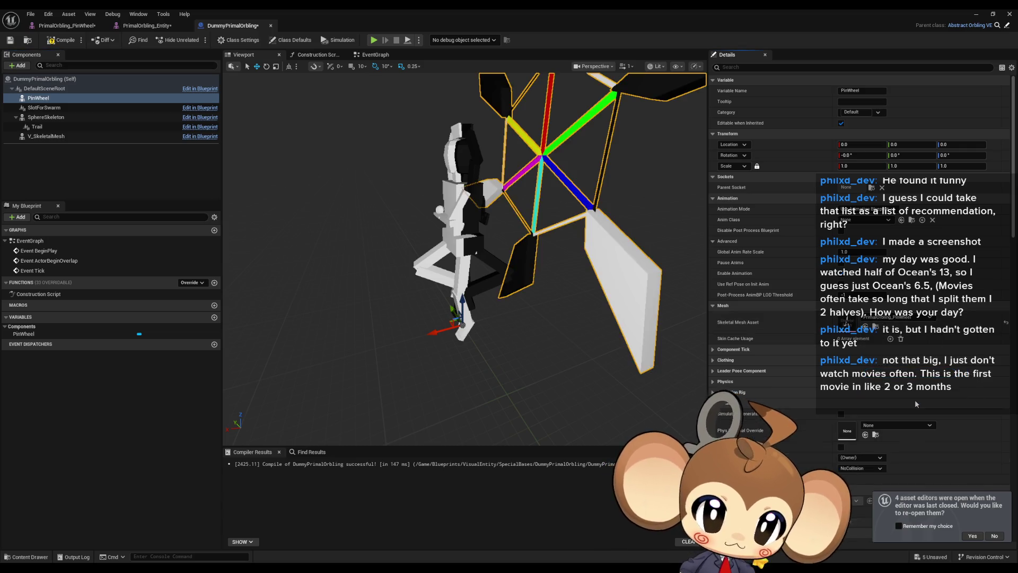
scroll(516, 293, "down", 10)
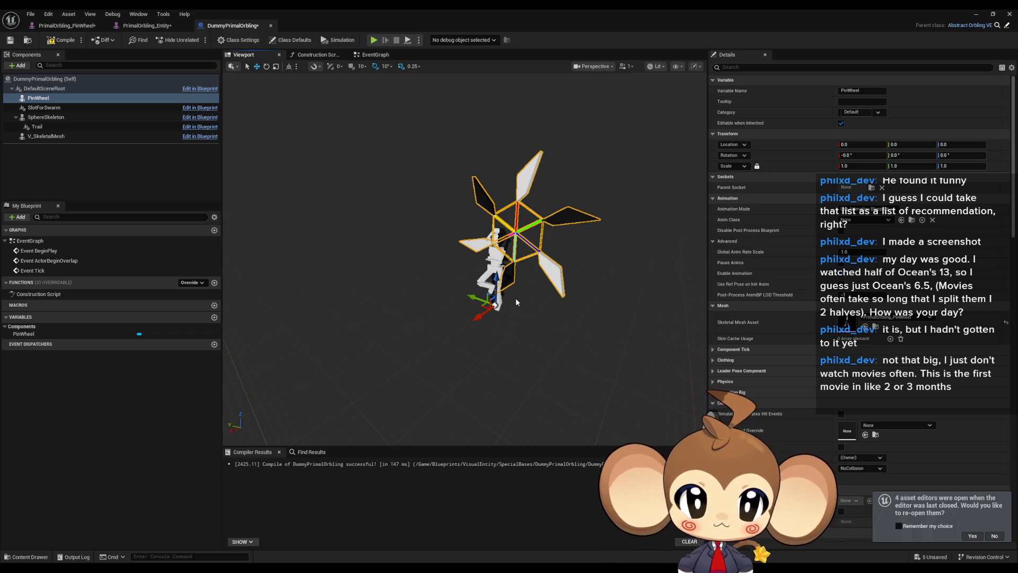
Compile the DummyPrimalOrbling blueprint and view its Event Graph.
left_click(63, 41)
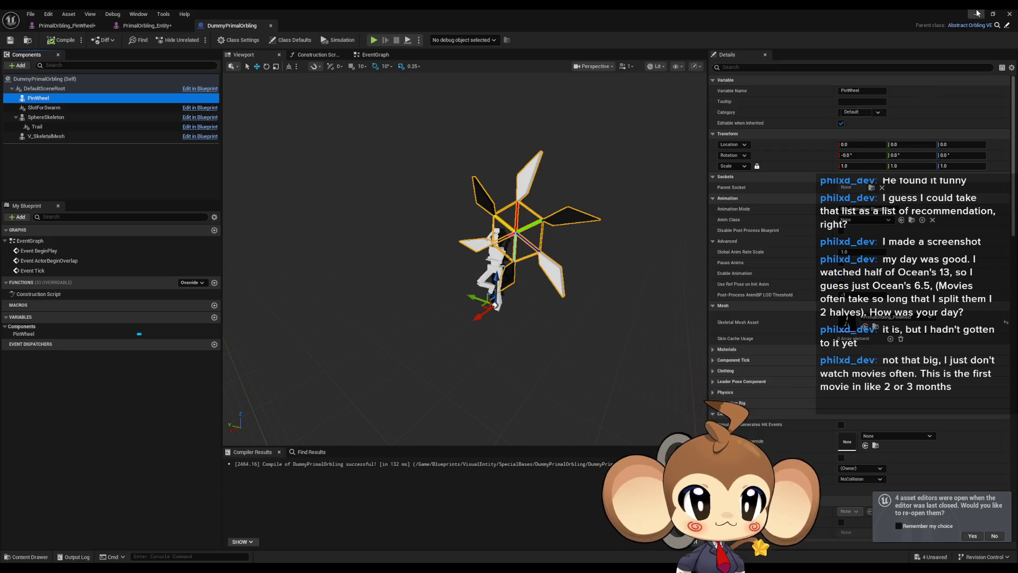
double_click(38, 242)
mouse_move(518, 281)
left_mouse_down()
mouse_move(525, 123)
mouse_move(572, 298)
mouse_move(500, 292)
left_mouse_up()
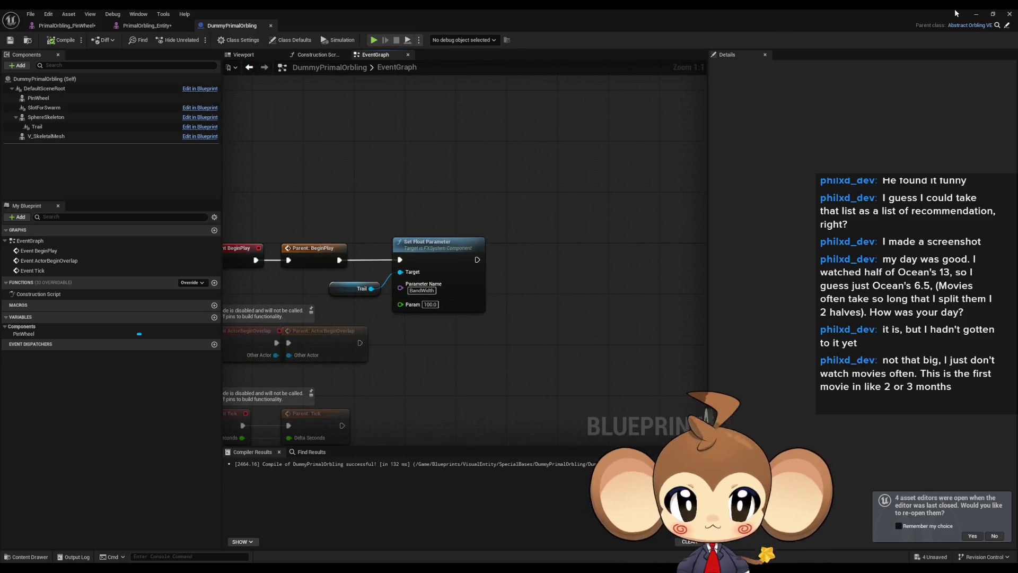
Minimize the Blueprint editor and create a new untitled level.
left_click(975, 14)
left_click(49, 14)
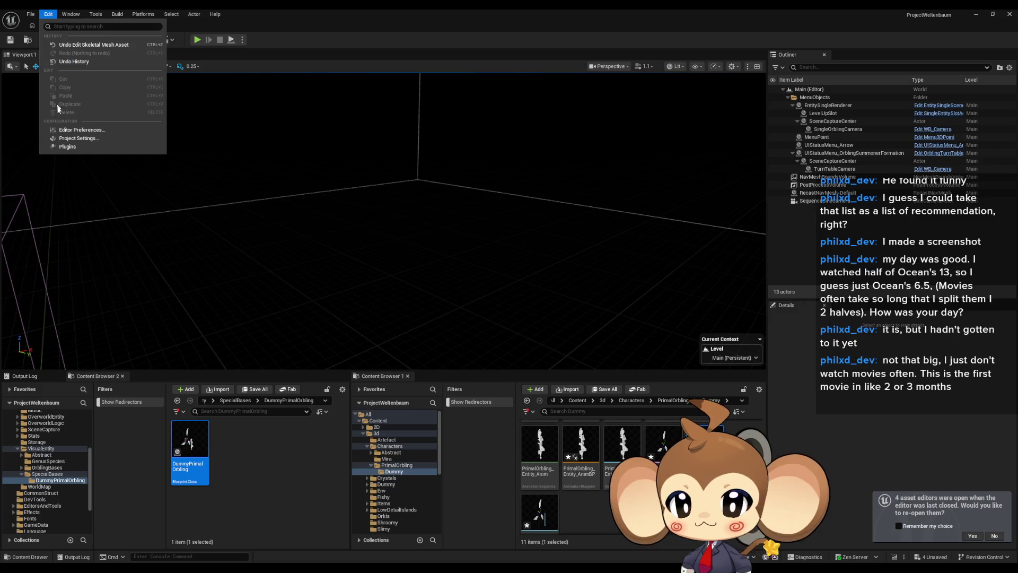
left_click(31, 14)
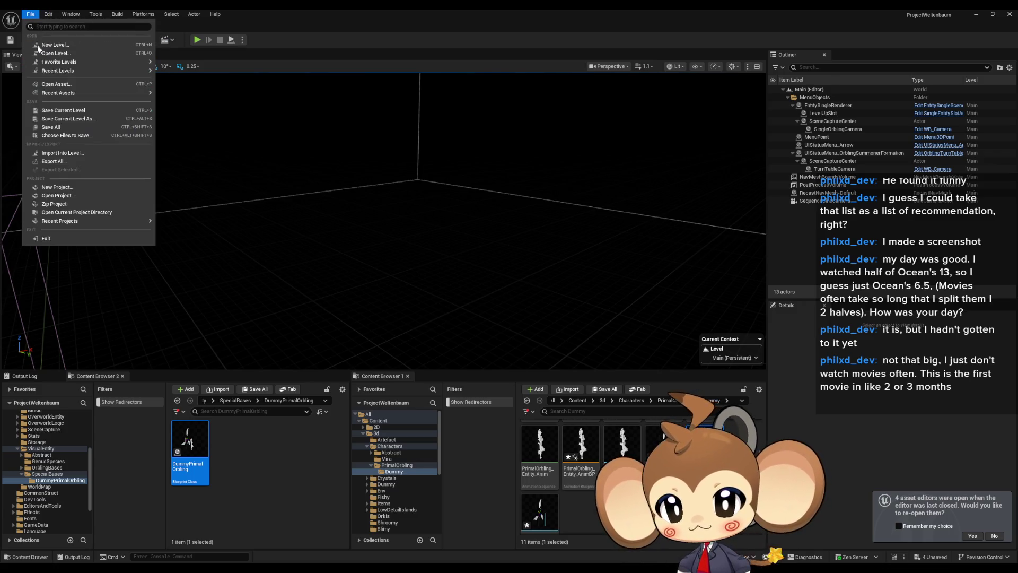
key("Escape")
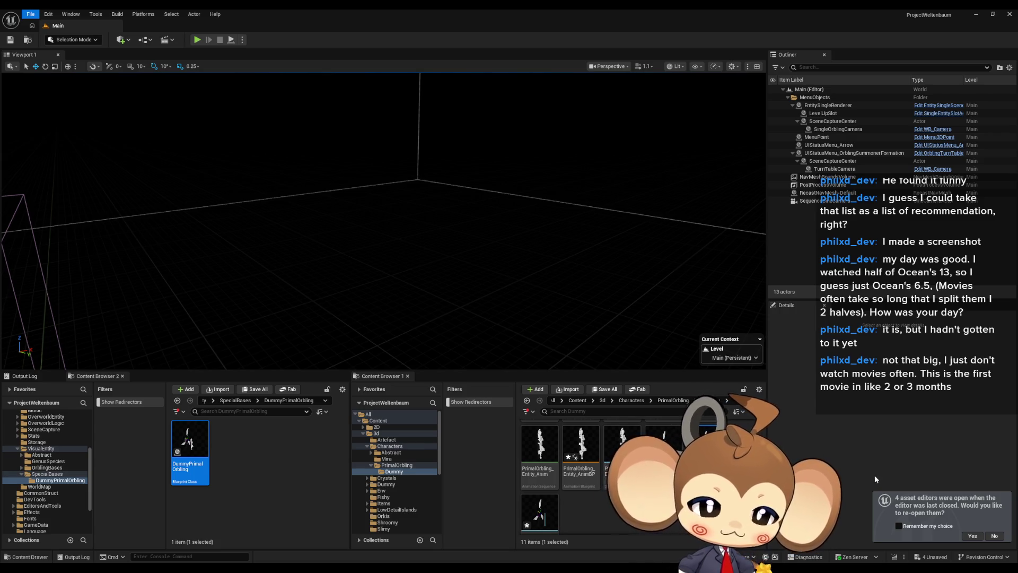
mouse_move(417, 570)
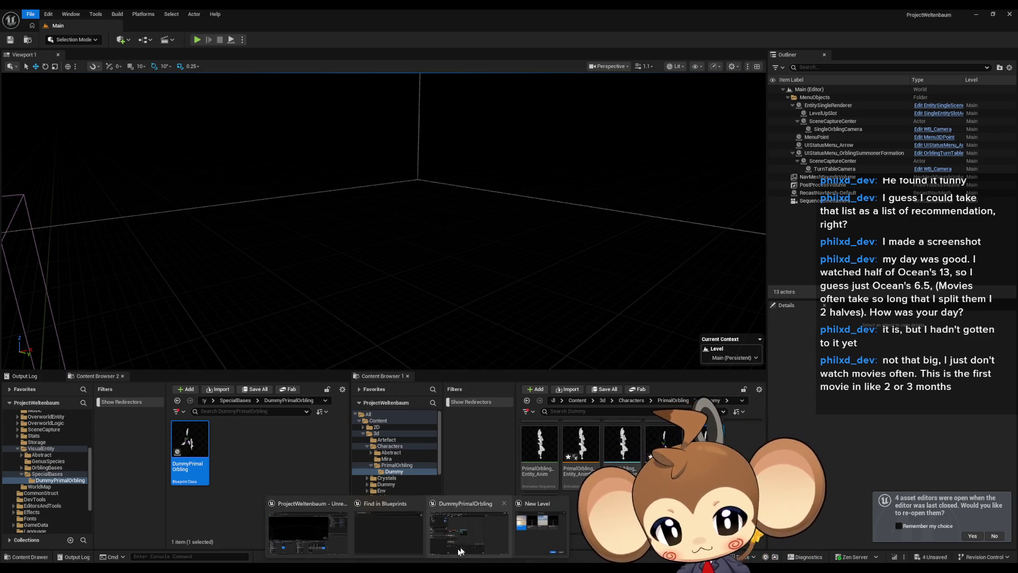
left_click(539, 545)
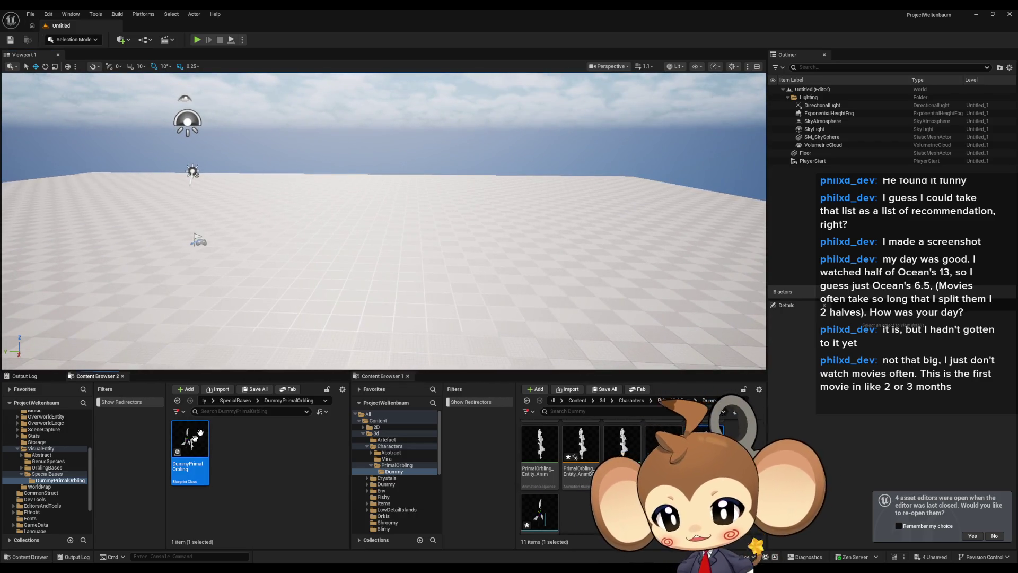
Drop DummyPrimalOrbling into the level, play-test it, then open PrimalOrbling_Entity_AnimBP.
left_click_drag(190, 451, 388, 273)
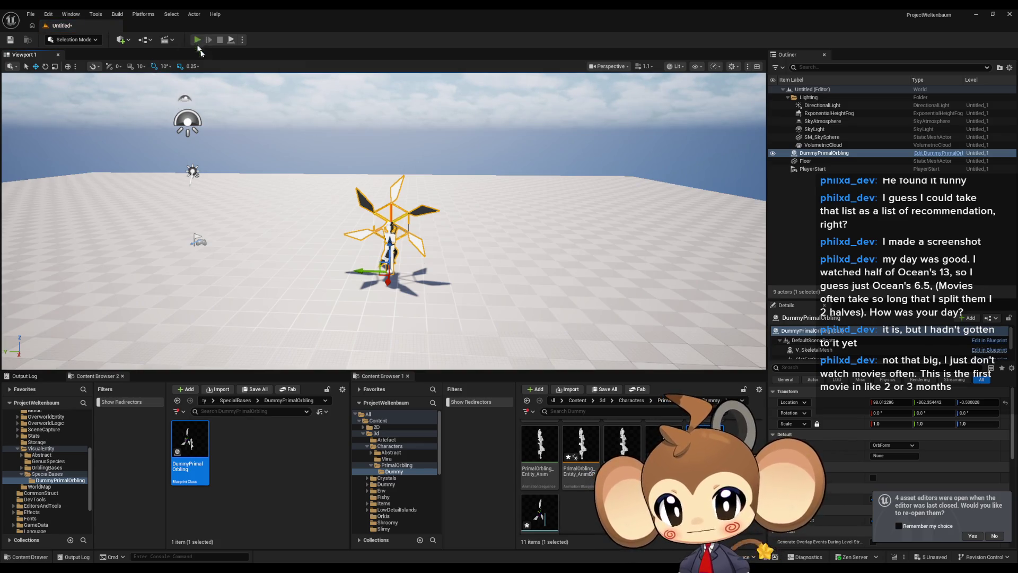
key("alt+p")
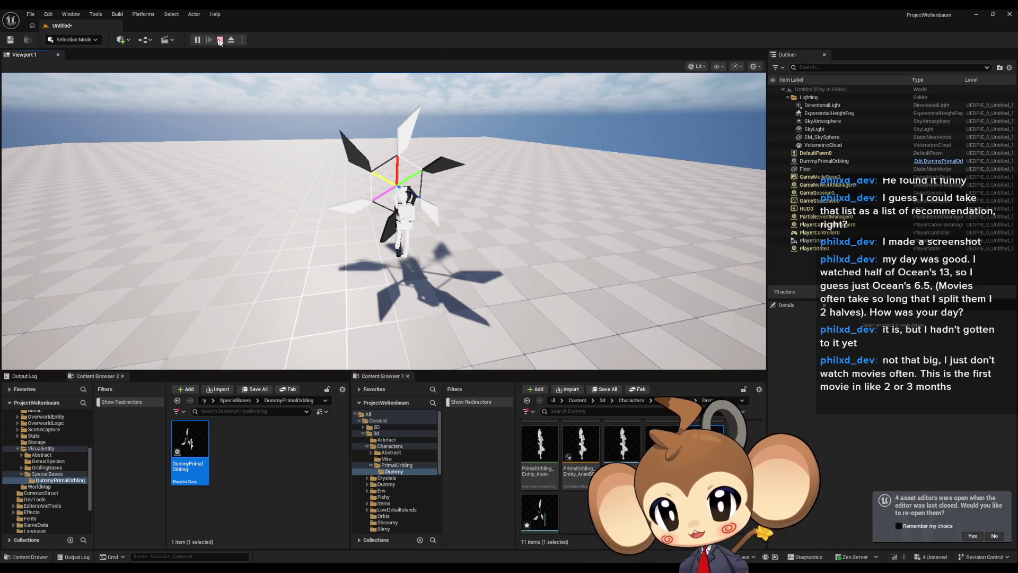
key("Escape")
double_click(581, 444)
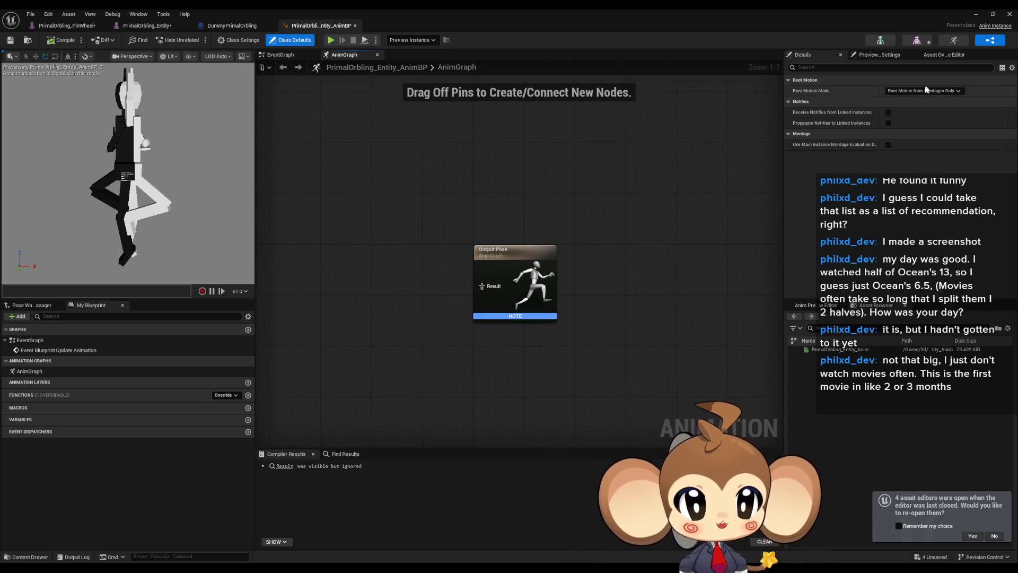
Reparent PrimalOrbling_Entity_AnimBP to Abstract_OrblingAnimationBP, found by searching 'abst'.
left_click(30, 14)
left_click(30, 14)
left_click(47, 14)
mouse_move(31, 14)
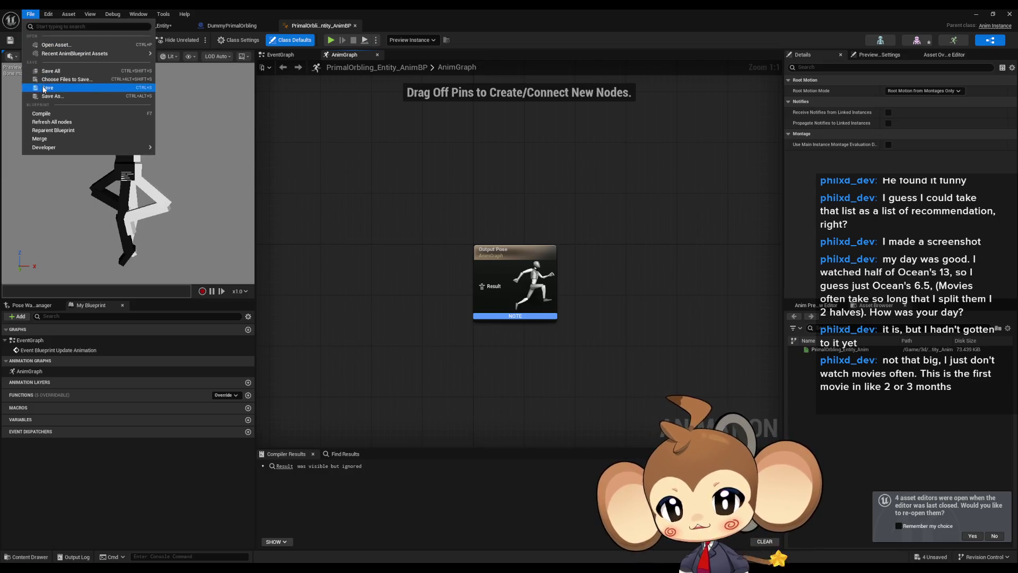
left_click(65, 133)
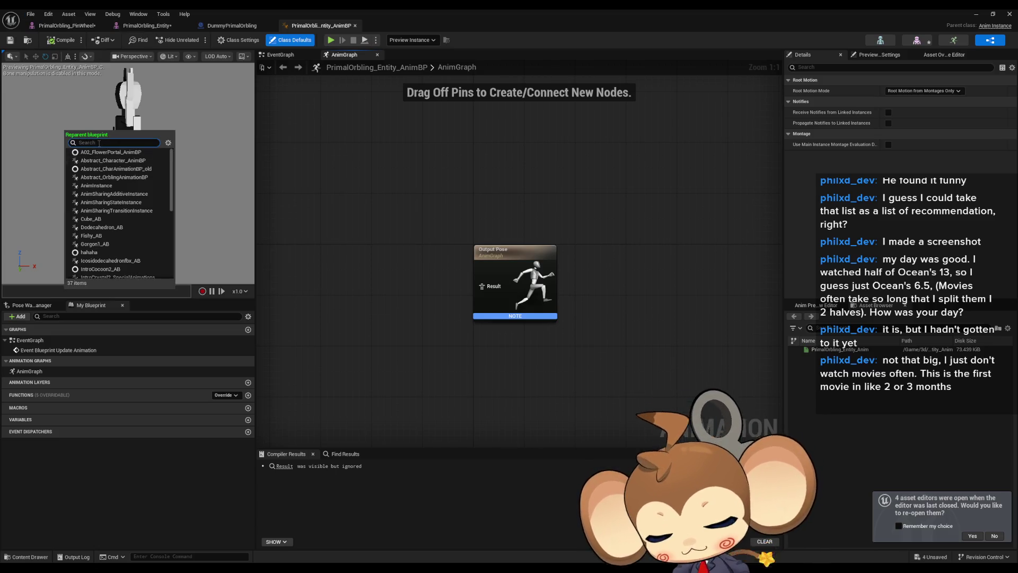
type("abstra")
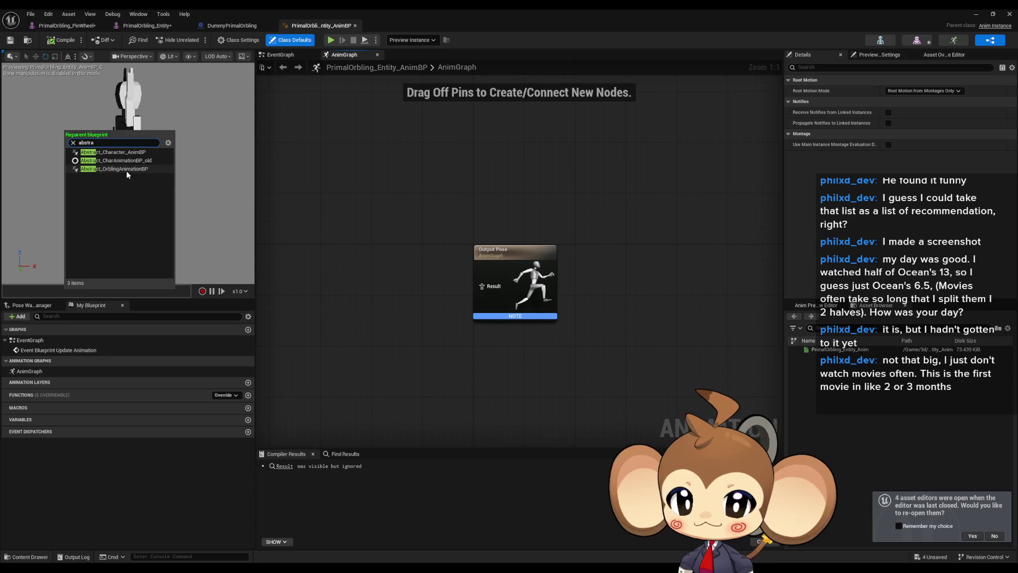
left_click(127, 170)
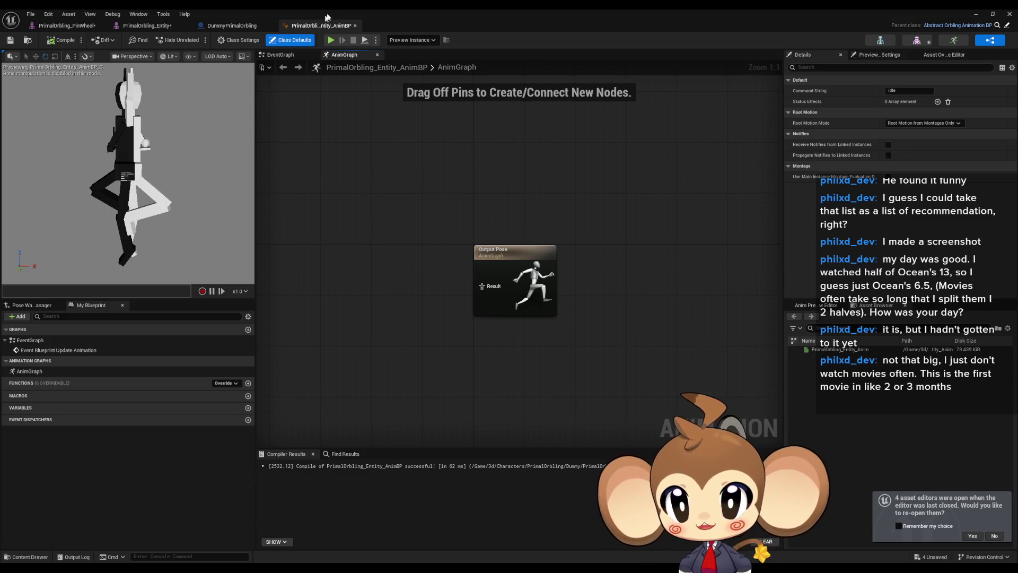
double_click(330, 9)
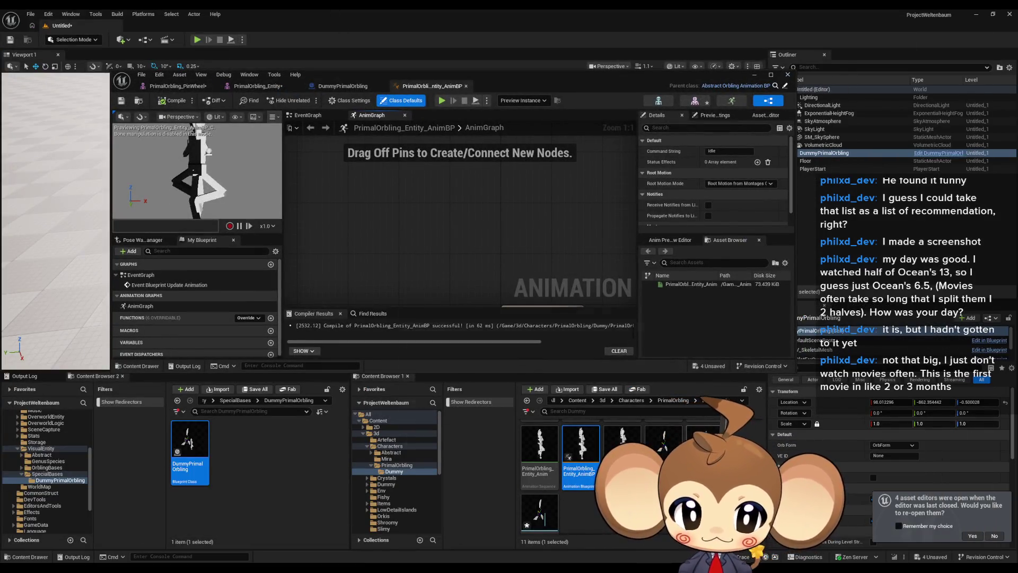
Add a Transform (Modify) Bone node to the PinWheel AnimBP's AnimGraph.
double_click(373, 72)
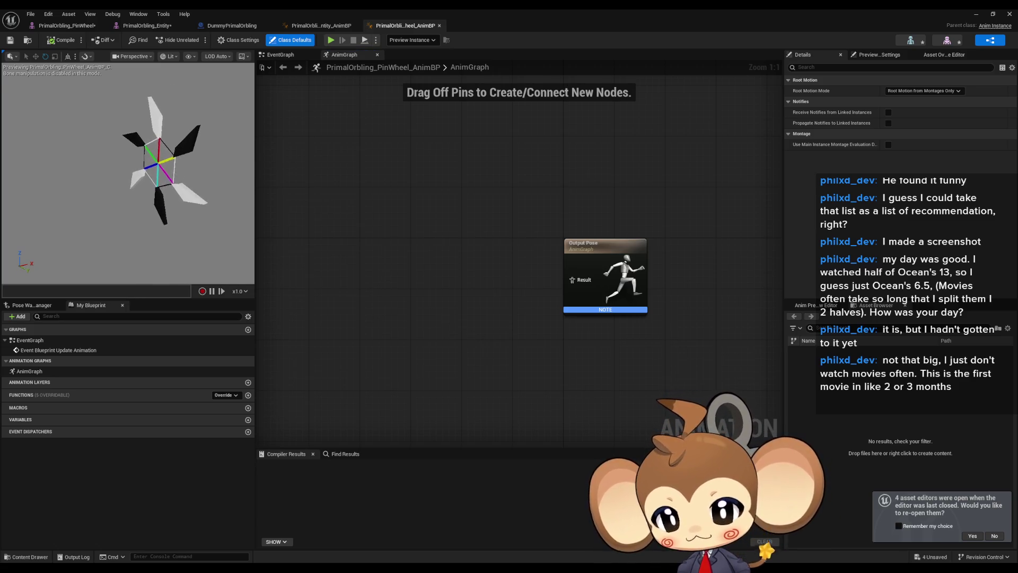
left_click(455, 295)
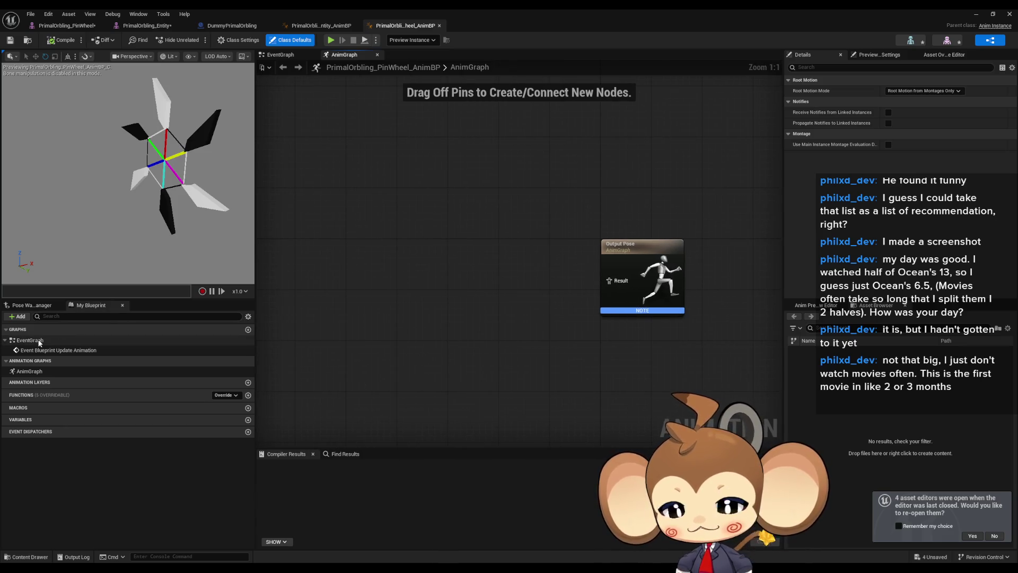
right_click(409, 286)
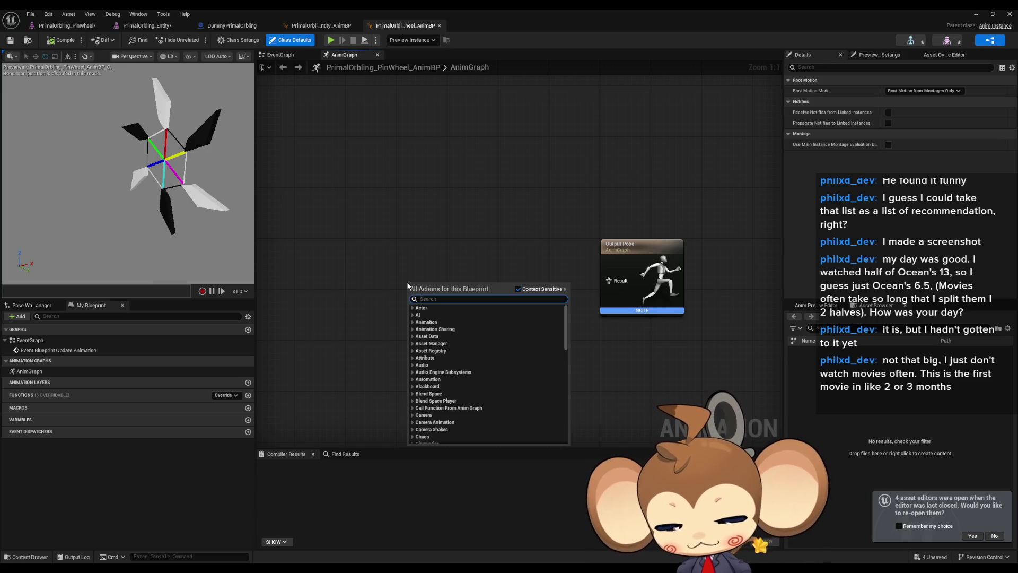
type("trans bonbe")
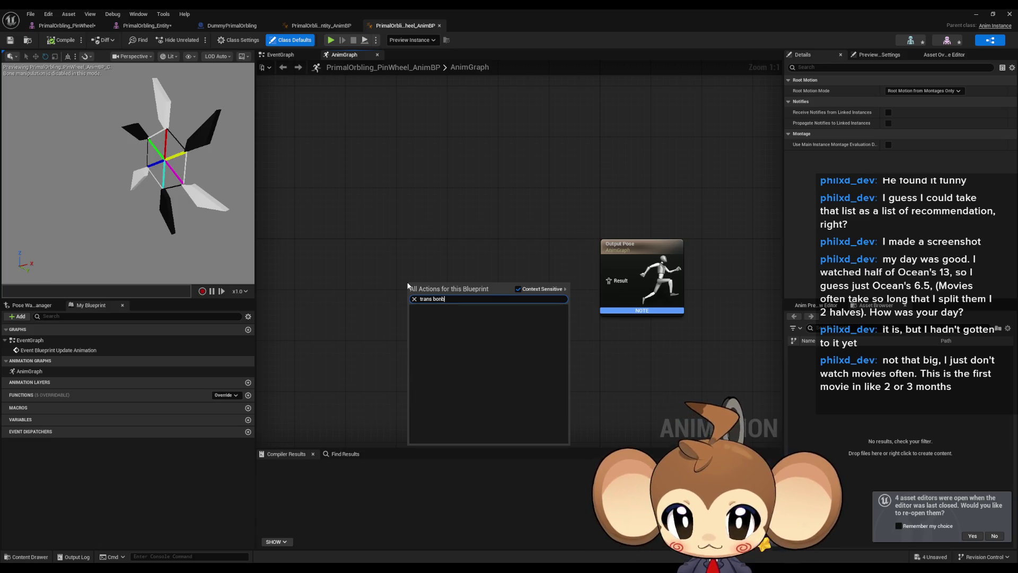
key("BackSpace")
type("e")
key("Return")
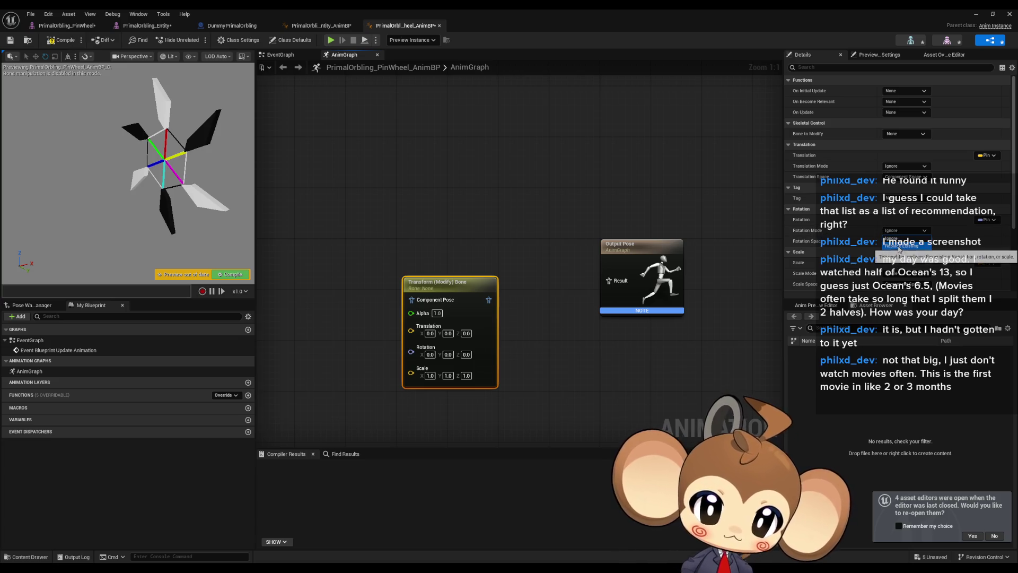
Set the node's Bone to Modify to WheelRotator and wire it into Output Pose.
left_click(903, 241)
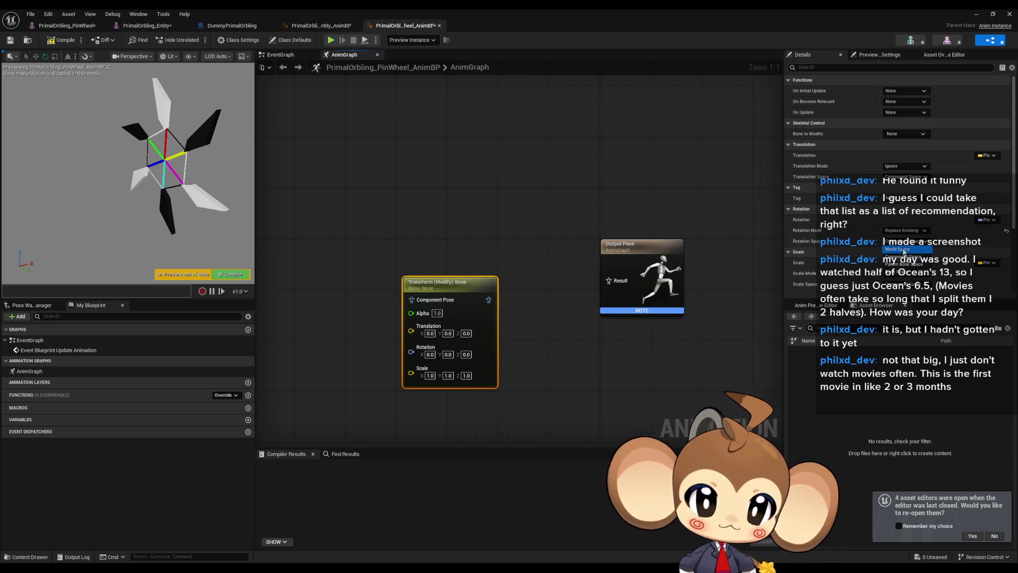
left_click(960, 242)
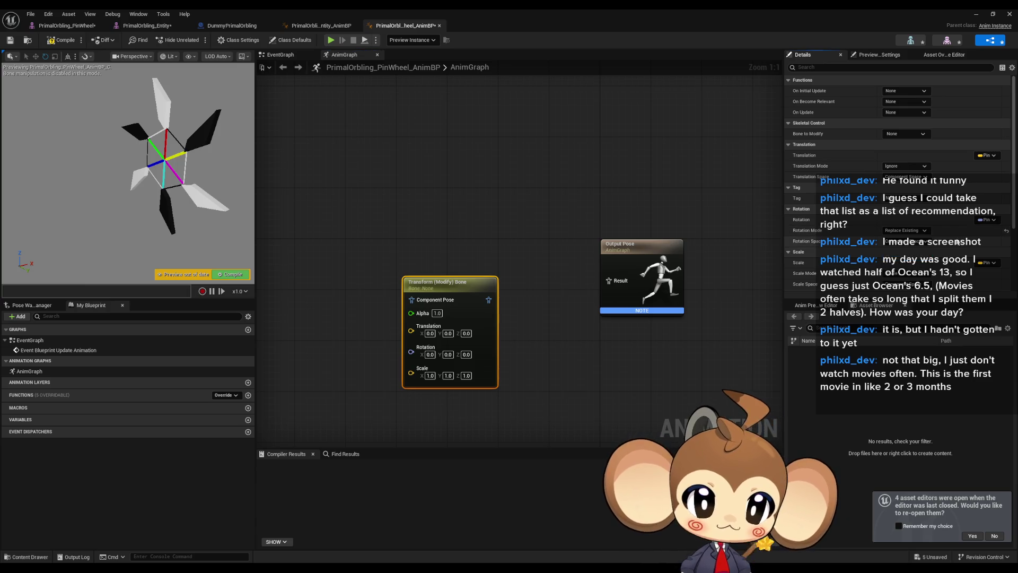
left_click(905, 133)
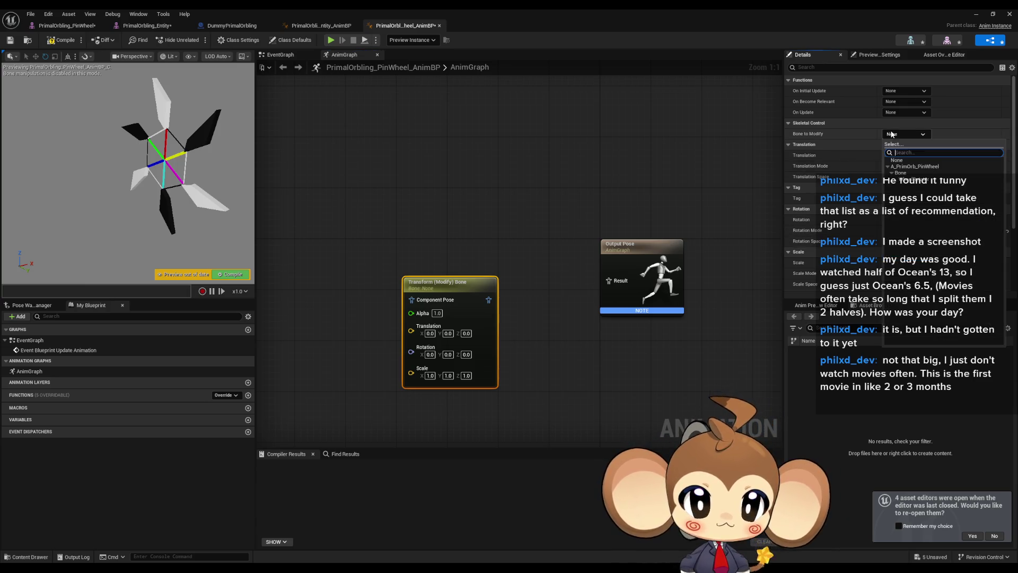
left_click(904, 181)
left_click_drag(541, 295, 608, 280)
left_click_drag(446, 292, 401, 267)
left_click(450, 218)
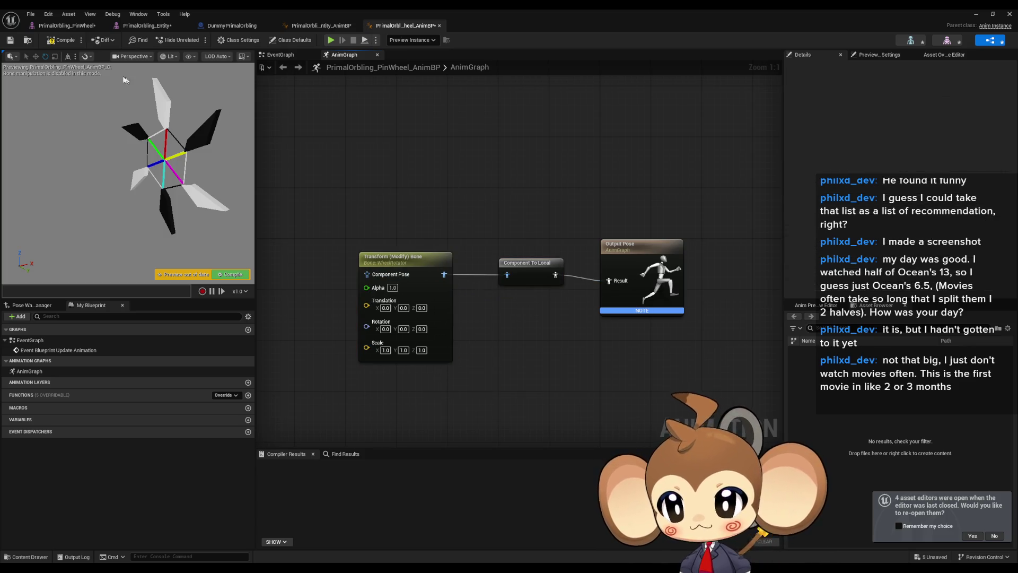
Compile, make the bone node's rotation additive, and recompile with the output link broken.
left_click(61, 42)
left_click_drag(515, 372, 536, 333)
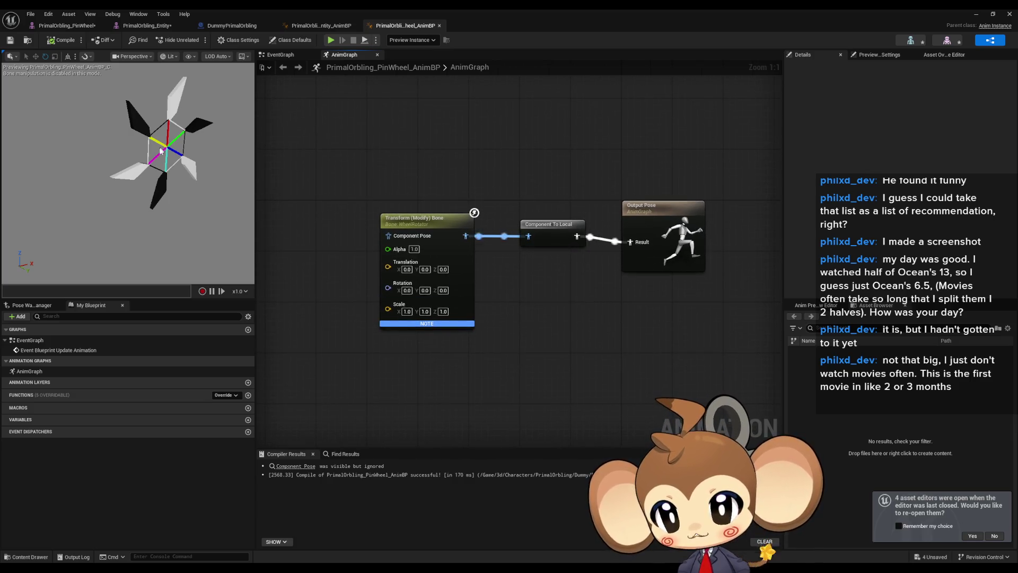
left_click(411, 215)
left_click(900, 254)
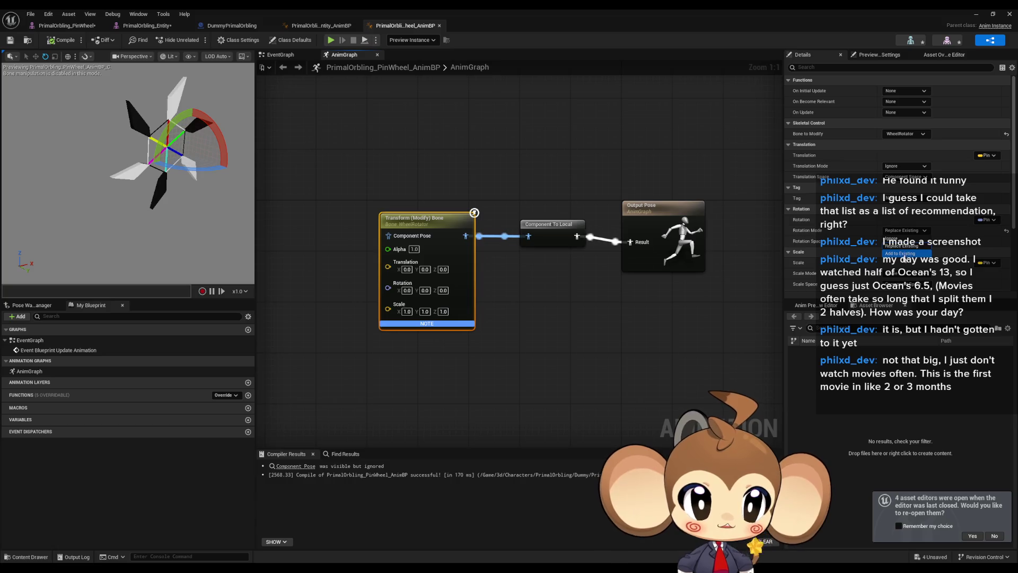
left_click(62, 43)
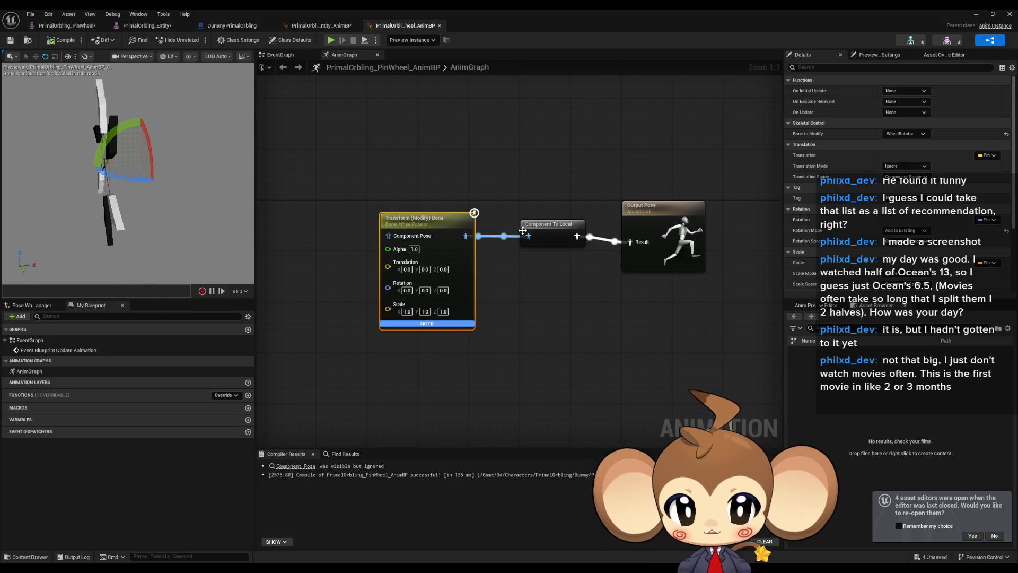
left_click(577, 235, "alt")
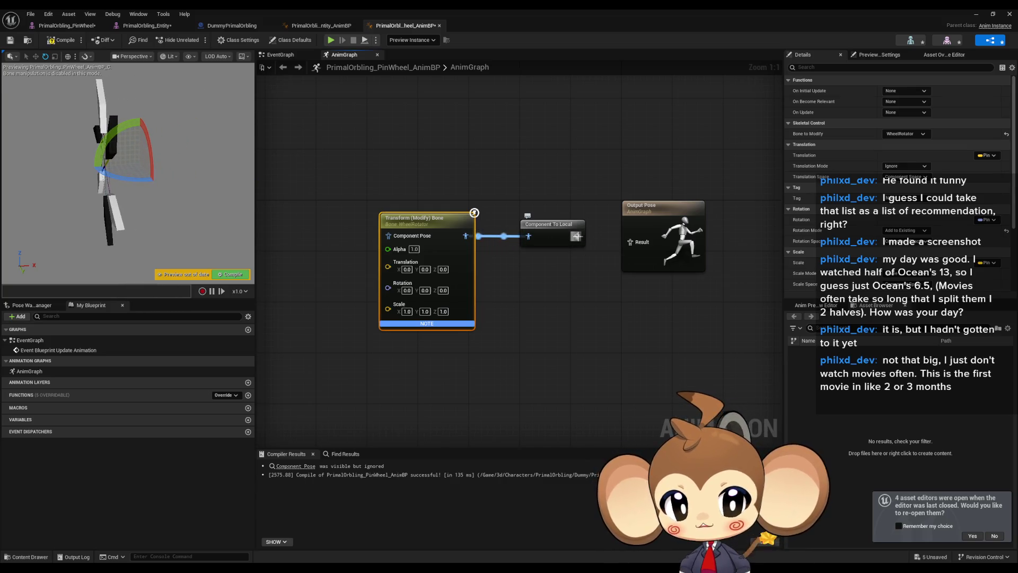
left_click(58, 41)
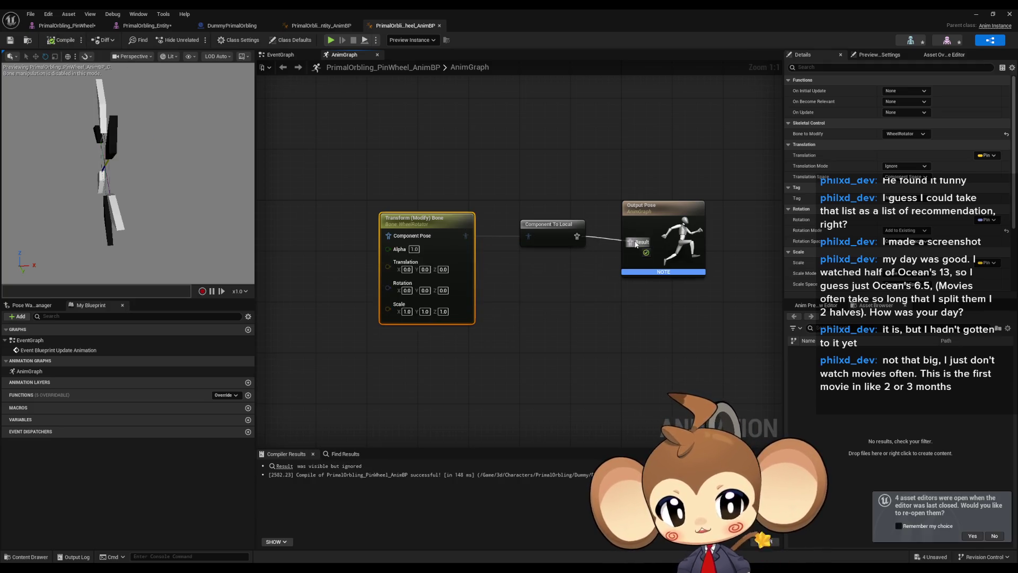
Preview a Rotation Z of 10, then reset Z to 0 and recompile.
left_click_drag(498, 268, 566, 267)
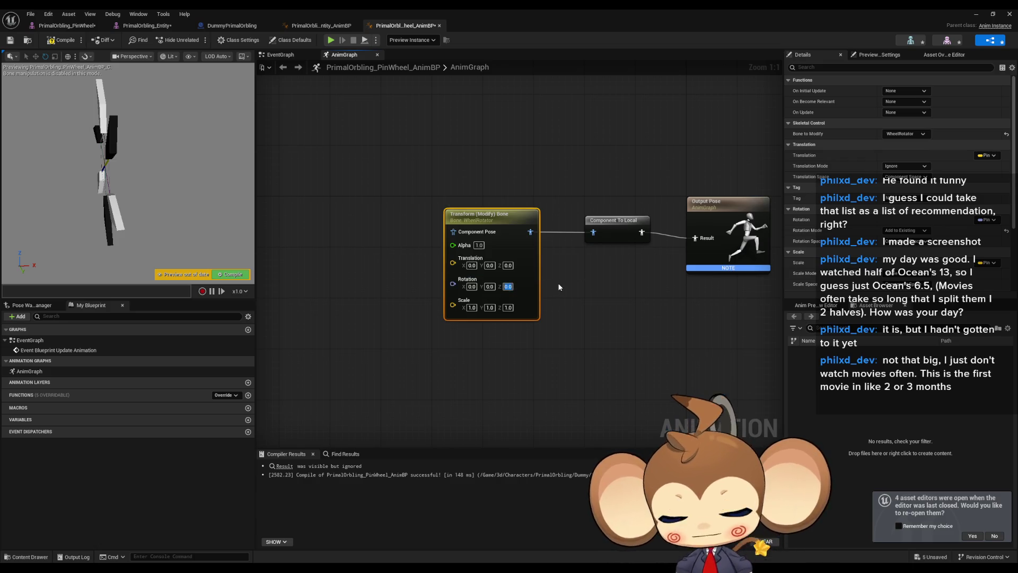
type("10")
key("Return")
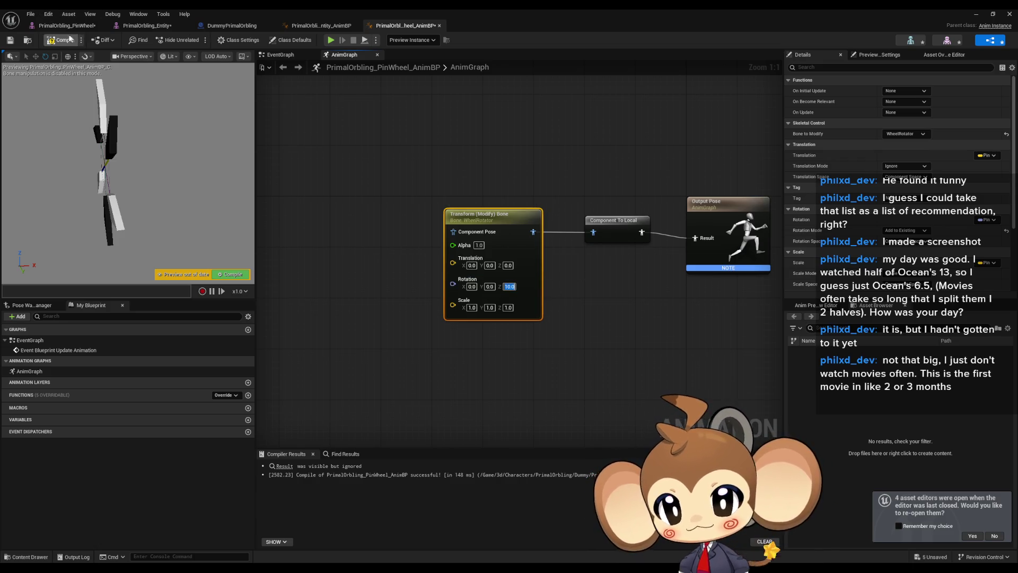
left_click(62, 41)
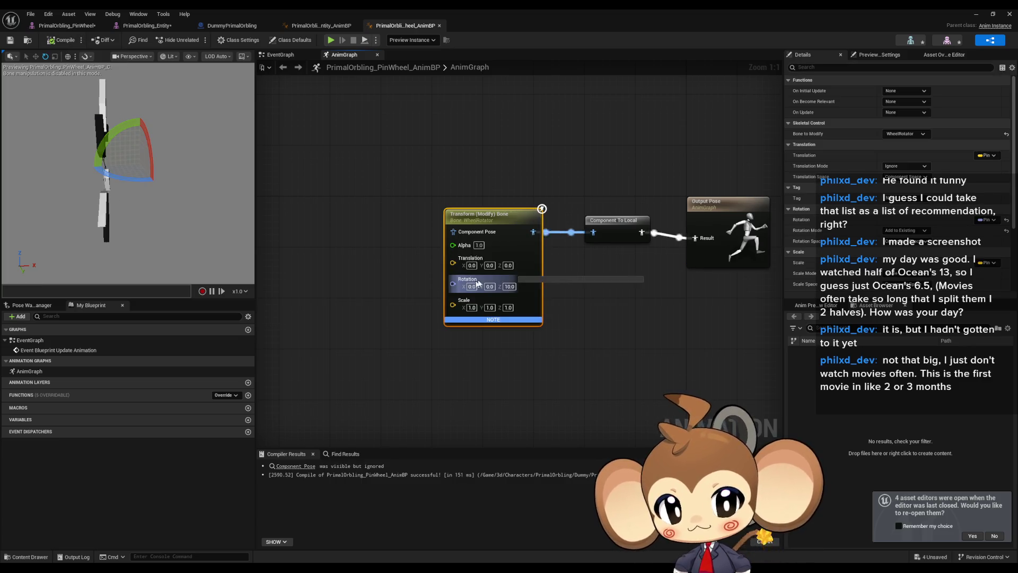
left_click(510, 287)
type("0")
key("Return")
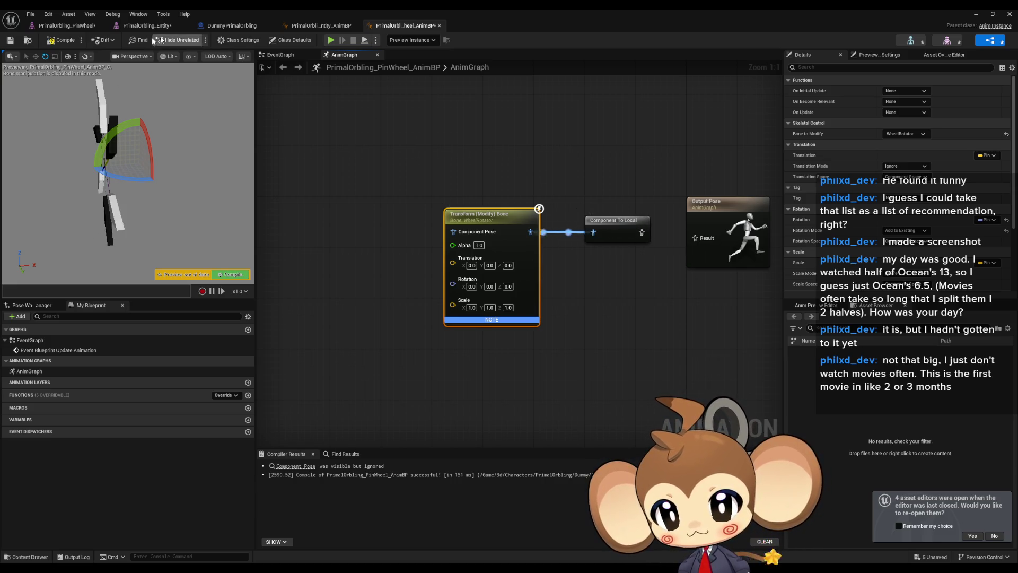
left_click(62, 41)
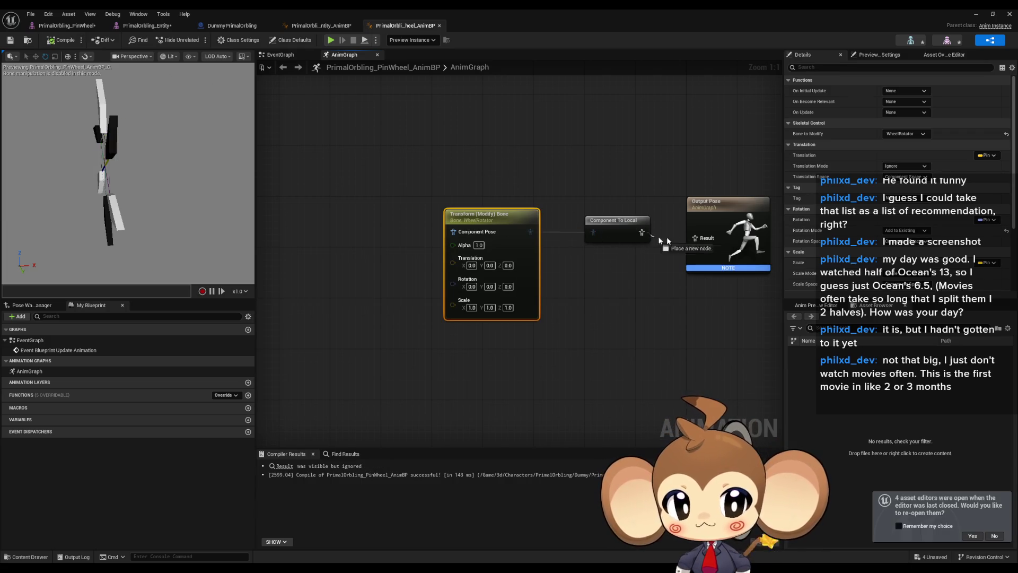
Reconnect the pose to Output, try Rotation Y 10 and X 10, then reset Y to 0.
left_click_drag(659, 240, 692, 238)
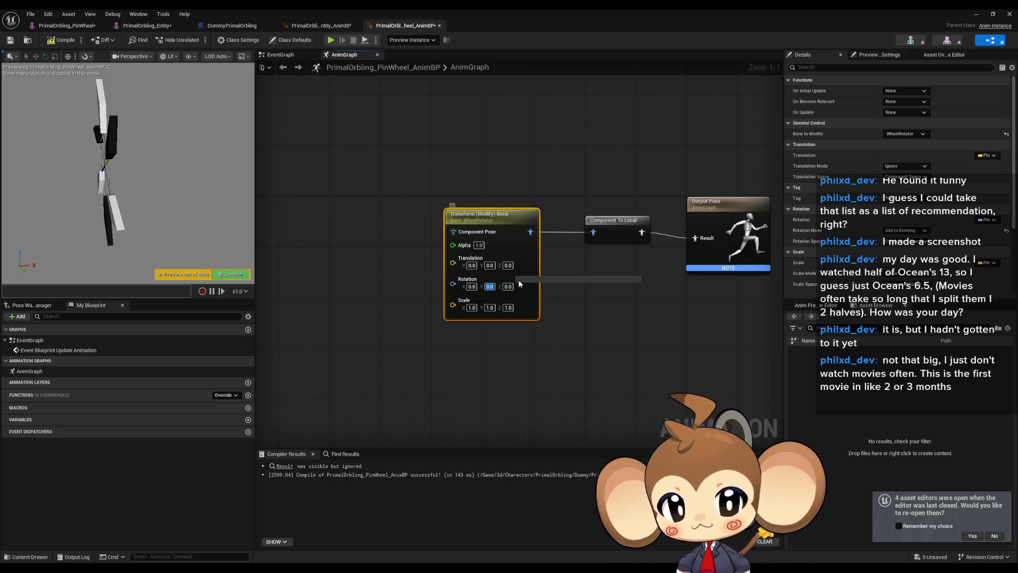
type("10")
key("Return")
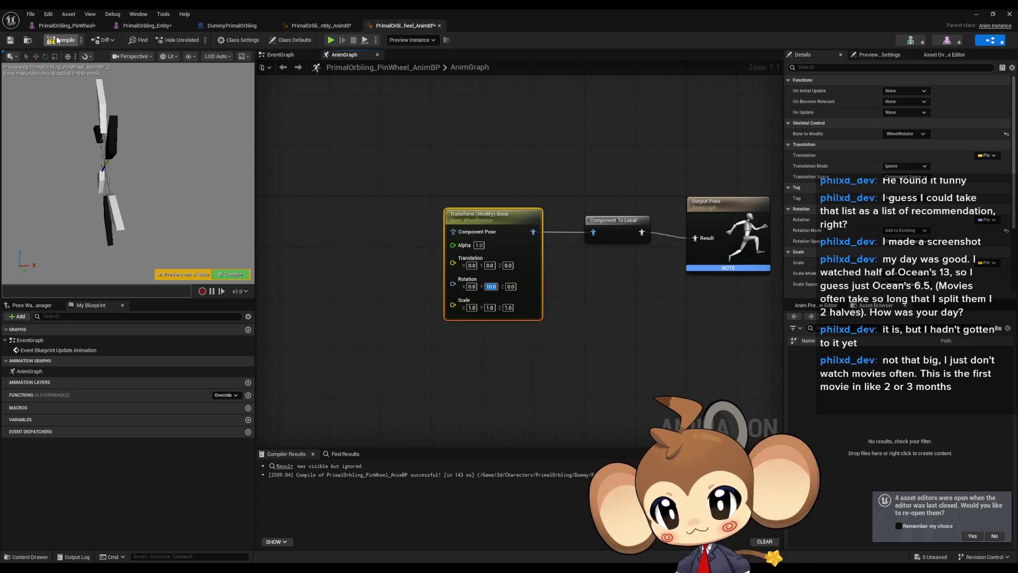
left_click(58, 41)
left_click(471, 286)
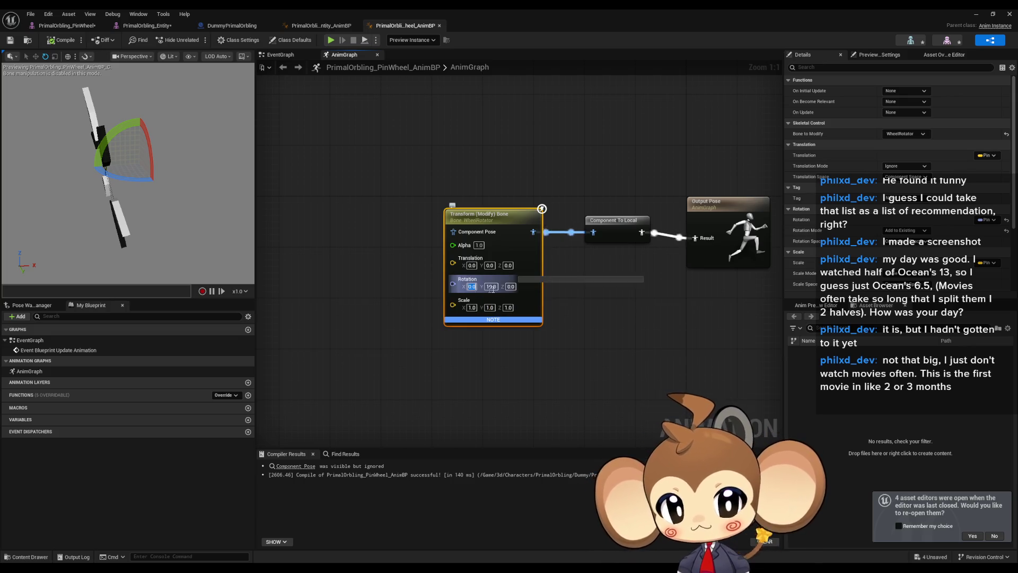
type("10")
key("Return")
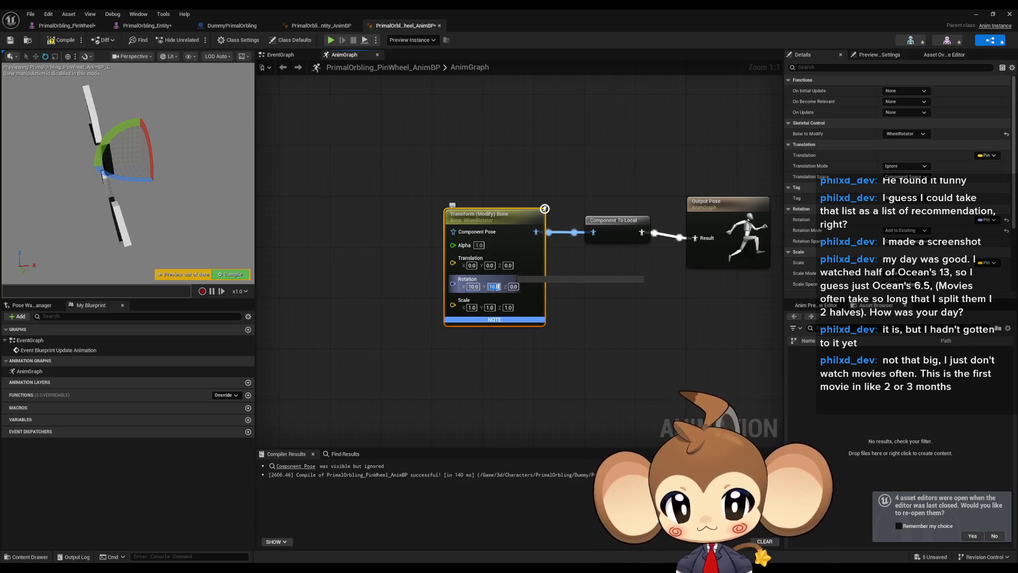
type("0")
key("Return")
Step Rotation X through 20, 30 and 40, then open the Event Graph.
left_click(472, 286)
type("20")
key("Return")
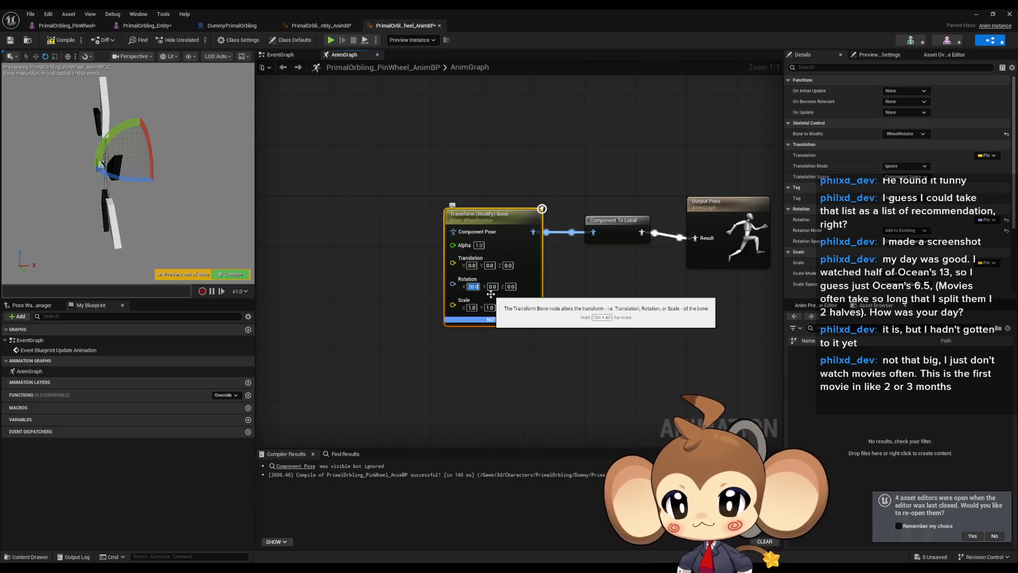
key("Return")
type("40")
key("Return")
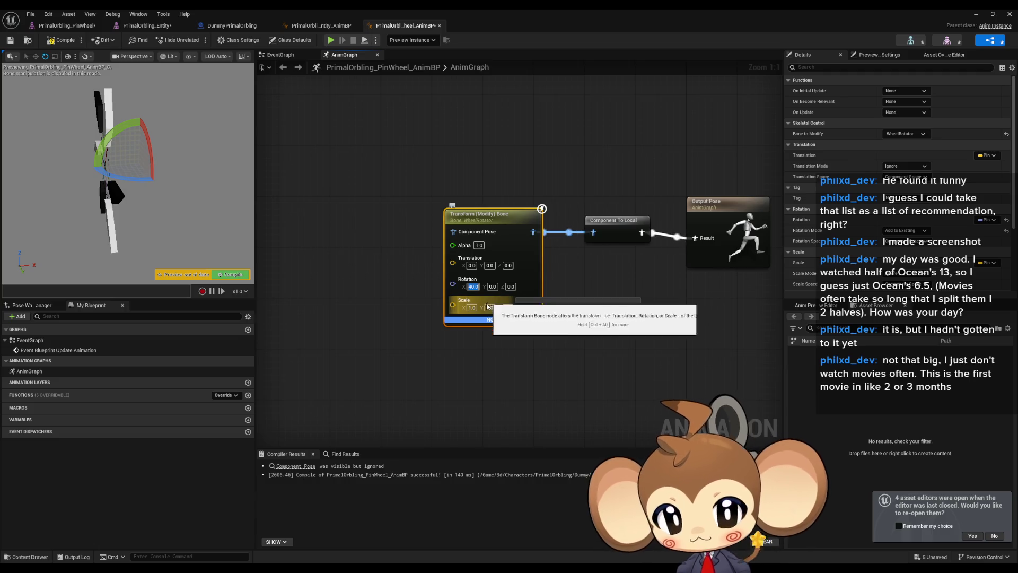
double_click(14, 340)
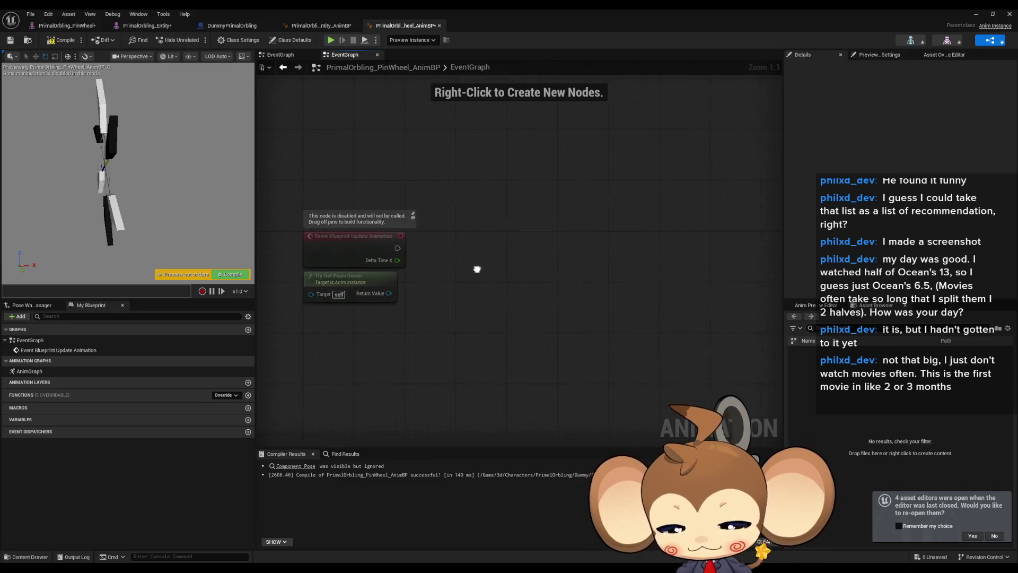
Add Float variables Speed and RotationAngle, and drag a RotationAngle getter into the Event Graph.
left_click(247, 420)
type("Speed")
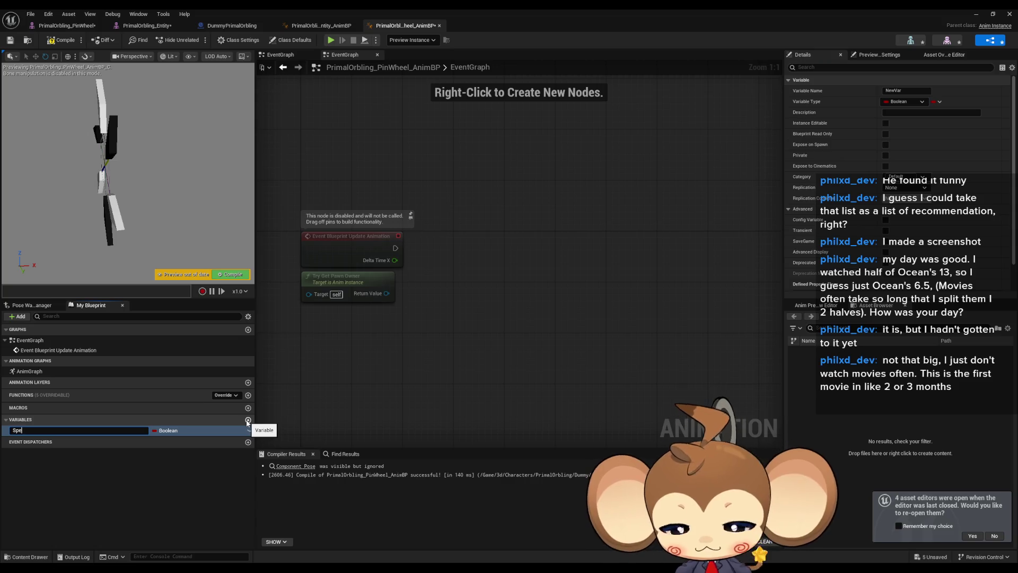
key("Return")
left_click(165, 430)
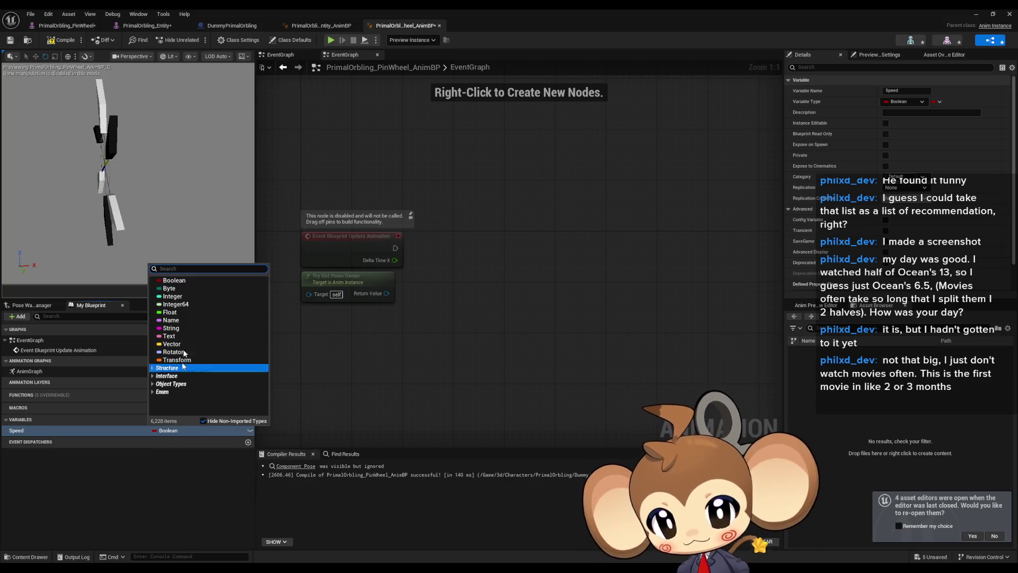
left_click(170, 312)
left_click(247, 420)
type("RotationAngle")
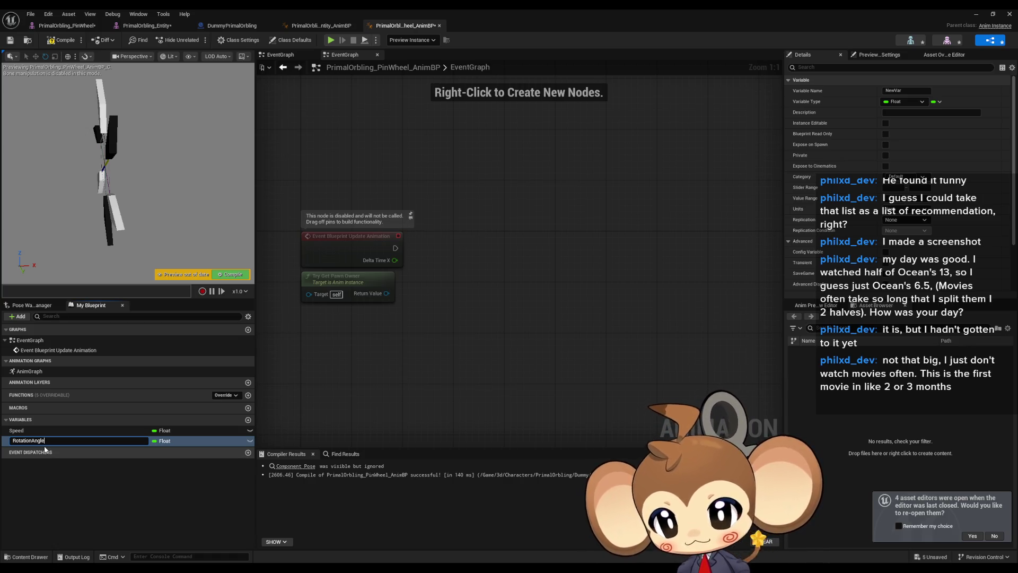
key("Return")
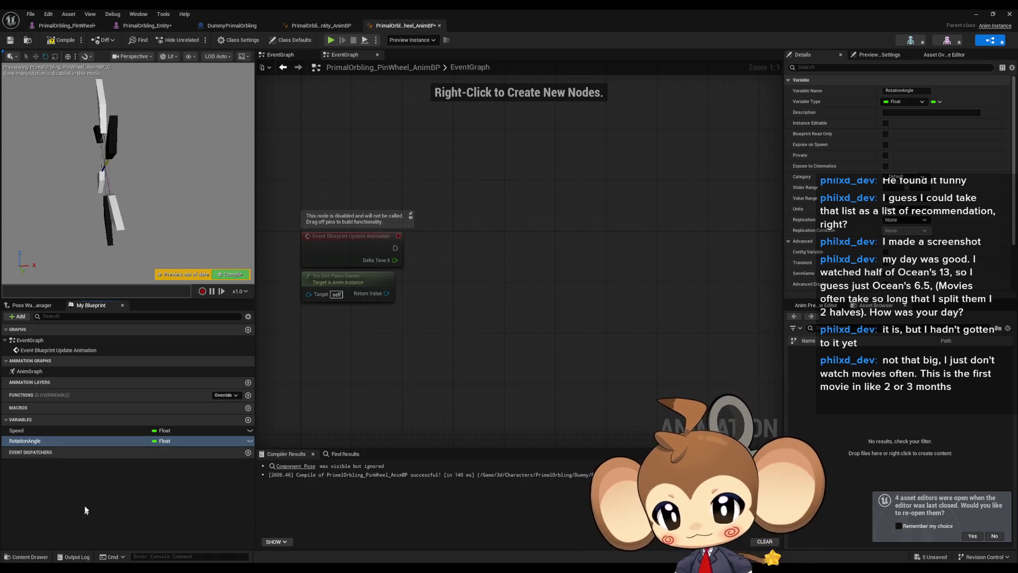
mouse_move(34, 446)
left_mouse_down()
mouse_move(387, 345)
mouse_move(382, 337)
left_mouse_up()
Place RotationAngle get and SET nodes, an Add node off Delta Time, and a multiply node.
left_click(405, 347)
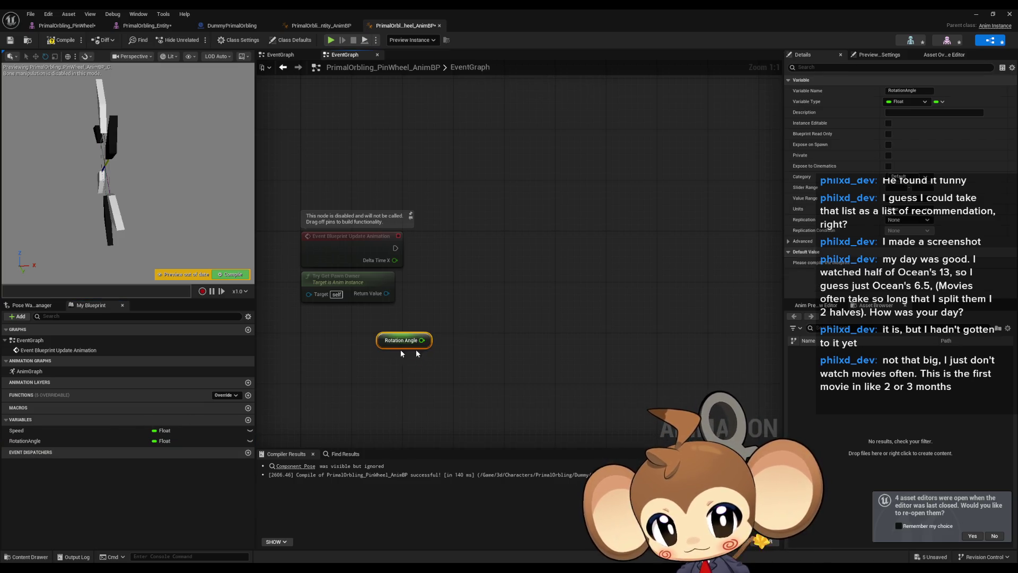
mouse_move(51, 442)
left_mouse_down()
mouse_move(476, 293)
mouse_move(496, 248)
left_mouse_up()
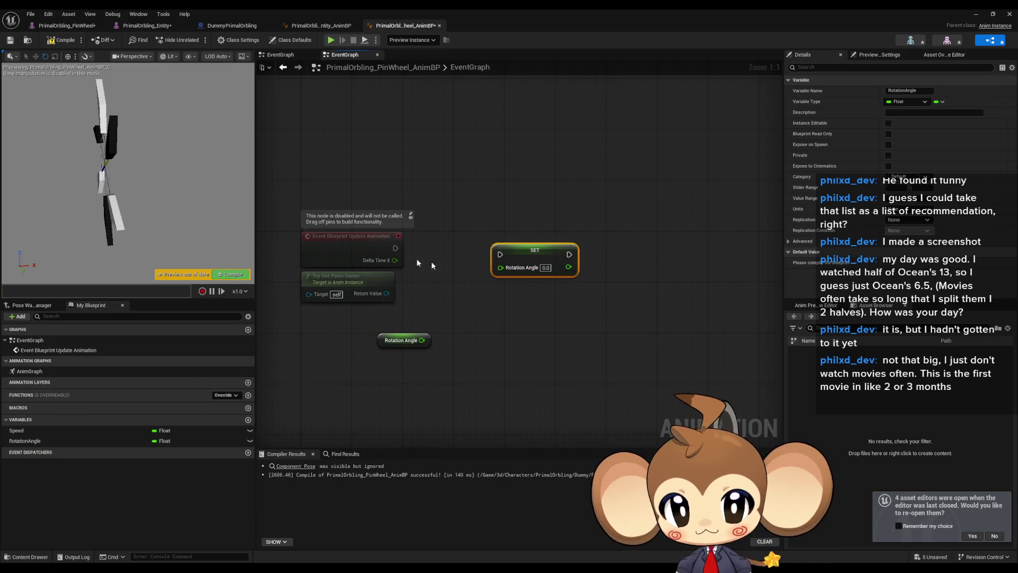
left_click_drag(395, 260, 424, 261)
type("+")
key("Return")
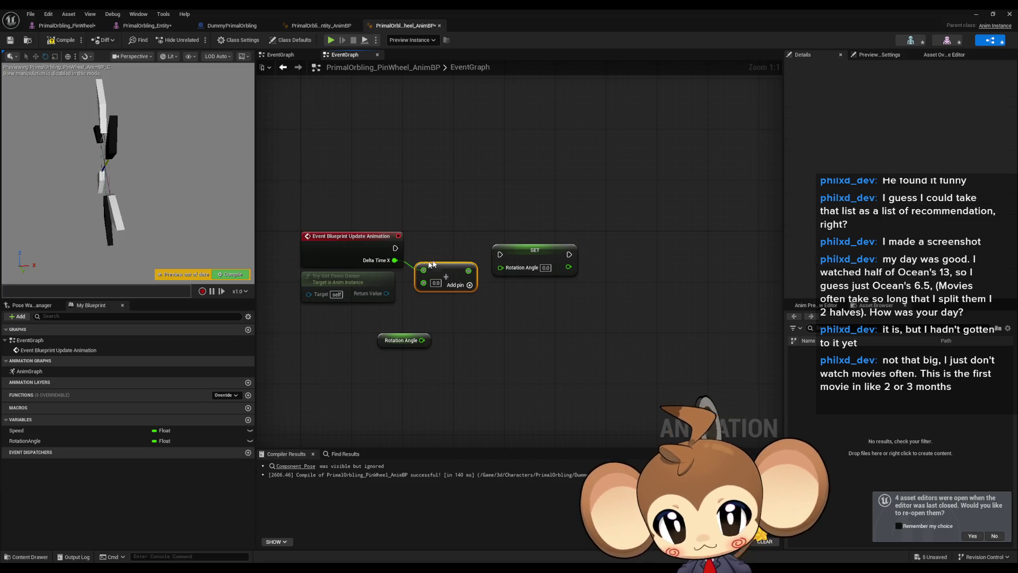
left_click_drag(422, 341, 439, 342)
type("*")
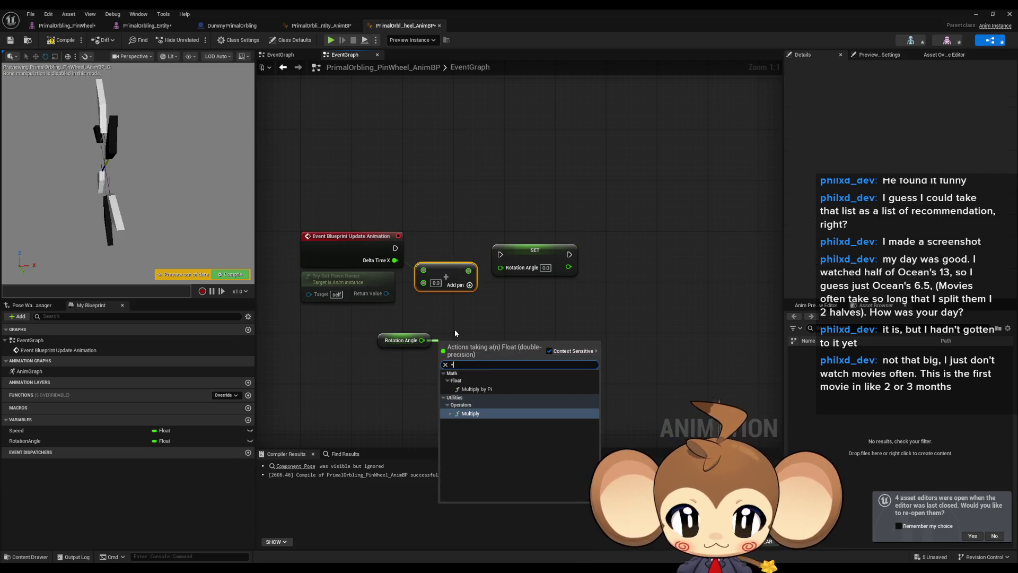
key("Return")
Add a Speed getter, feed the sum into SET Rotation Angle, and connect the update execution.
mouse_move(22, 430)
left_mouse_down()
mouse_move(368, 387)
mouse_move(442, 359)
mouse_move(395, 291)
mouse_move(406, 275)
mouse_move(444, 346)
mouse_move(482, 348)
mouse_move(518, 384)
mouse_move(423, 284)
mouse_move(500, 267)
left_mouse_up()
left_click(394, 391)
left_click_drag(500, 254, 475, 251)
left_click_drag(395, 249, 395, 248)
left_click_drag(530, 250, 682, 243)
left_click(443, 270, "ctrl")
left_click(625, 308)
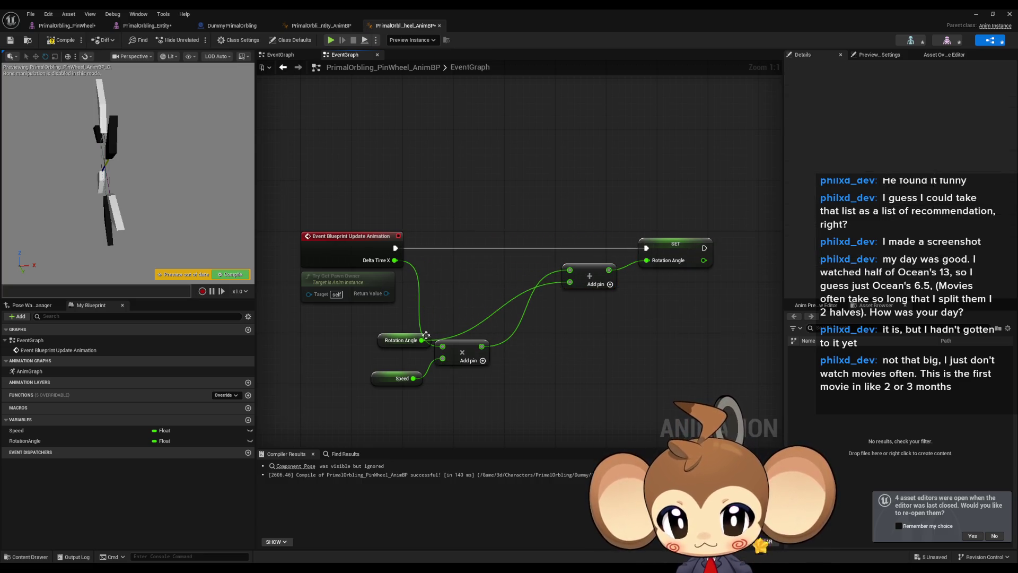
Rearrange the multiply, Speed and Rotation Angle nodes, then bring RotationAngle into the AnimGraph.
left_click_drag(462, 345, 492, 267)
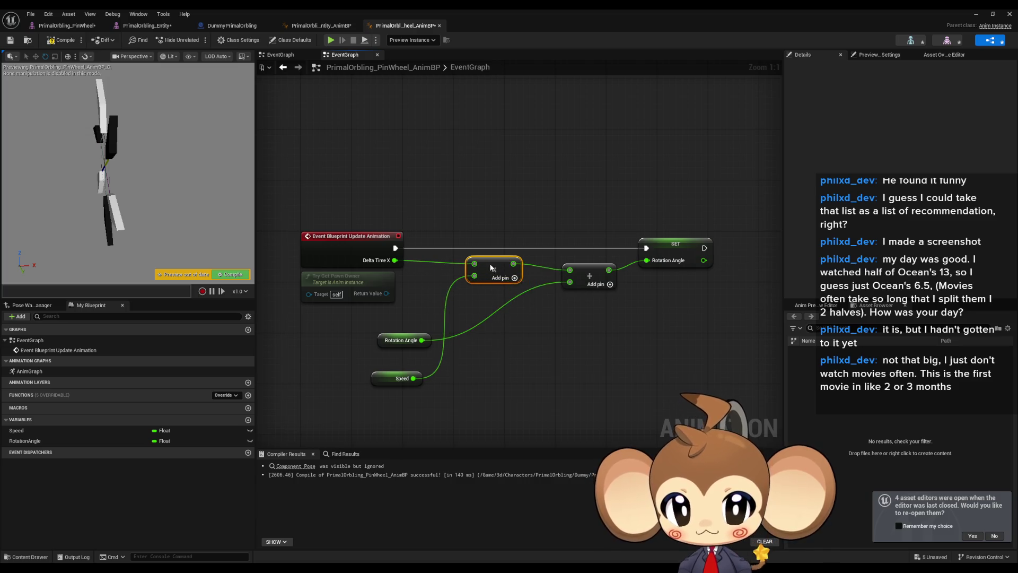
mouse_move(395, 376)
left_mouse_down()
mouse_move(400, 354)
mouse_move(500, 304)
left_mouse_up()
left_click(519, 334)
left_click(318, 350)
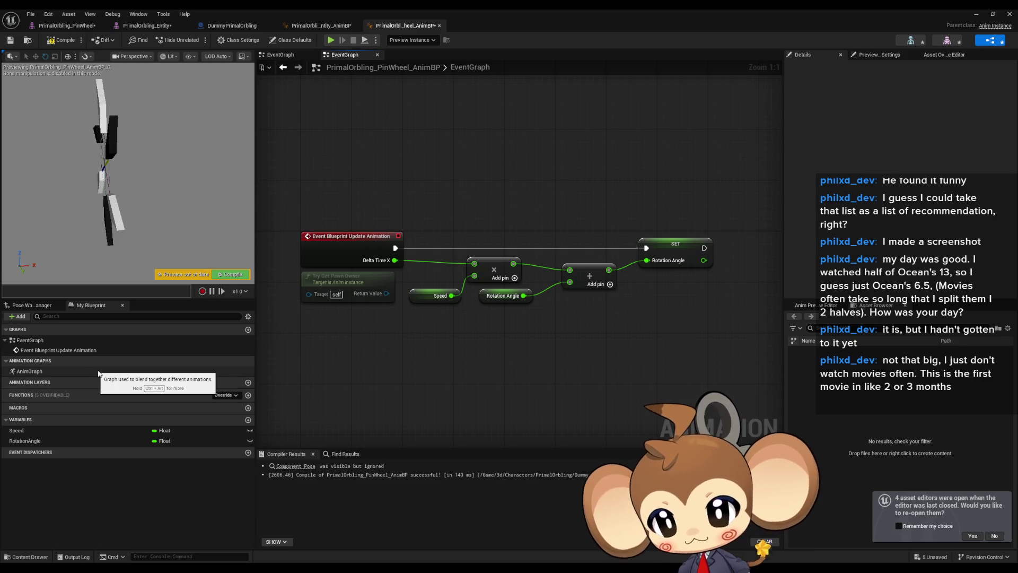
double_click(48, 370)
mouse_move(25, 441)
left_mouse_down()
mouse_move(280, 302)
mouse_move(275, 283)
left_mouse_up()
Split the bone node's Rotation pin, drive Rotation X (Roll) with RotationAngle, and recompile.
right_click(365, 291)
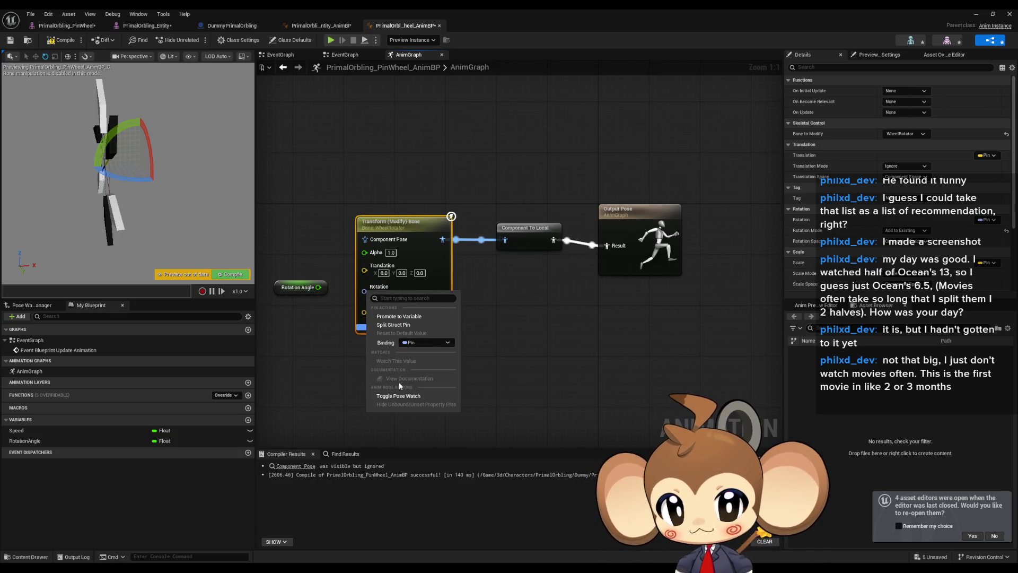
left_click(400, 328)
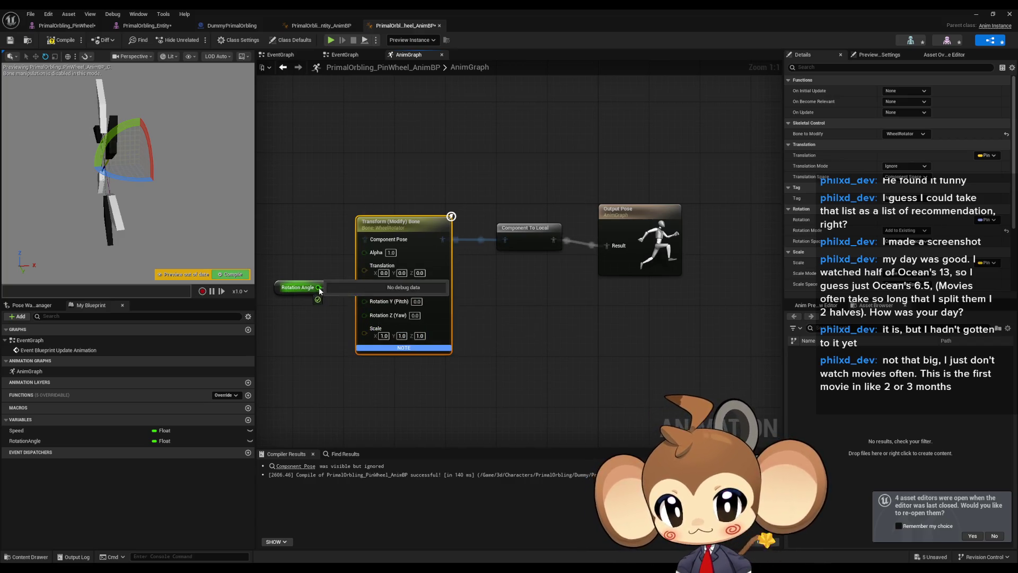
left_click_drag(320, 288, 365, 286)
left_click(61, 40)
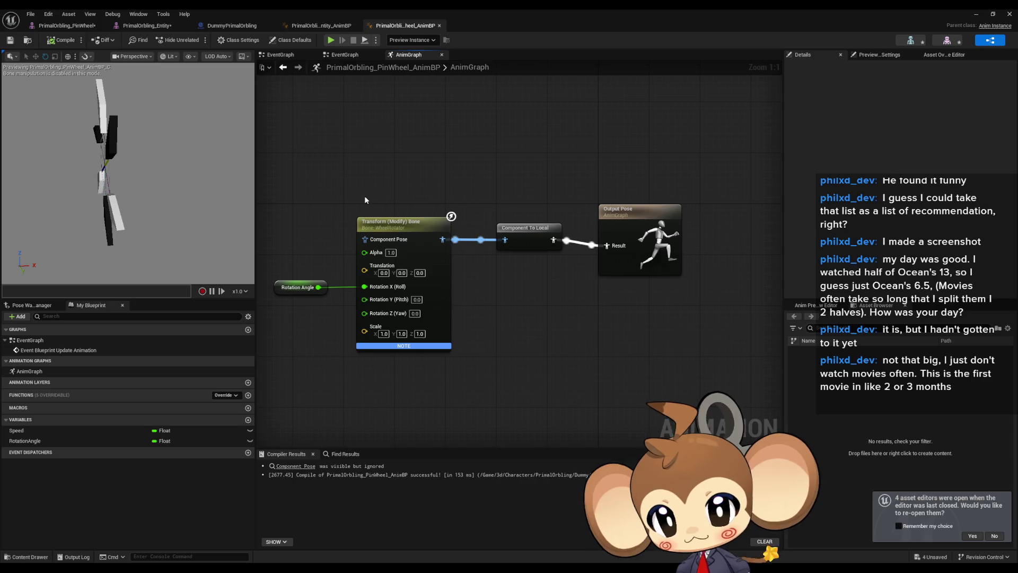
Return to the event graph and set the Speed variable's default value to 10.
double_click(31, 340)
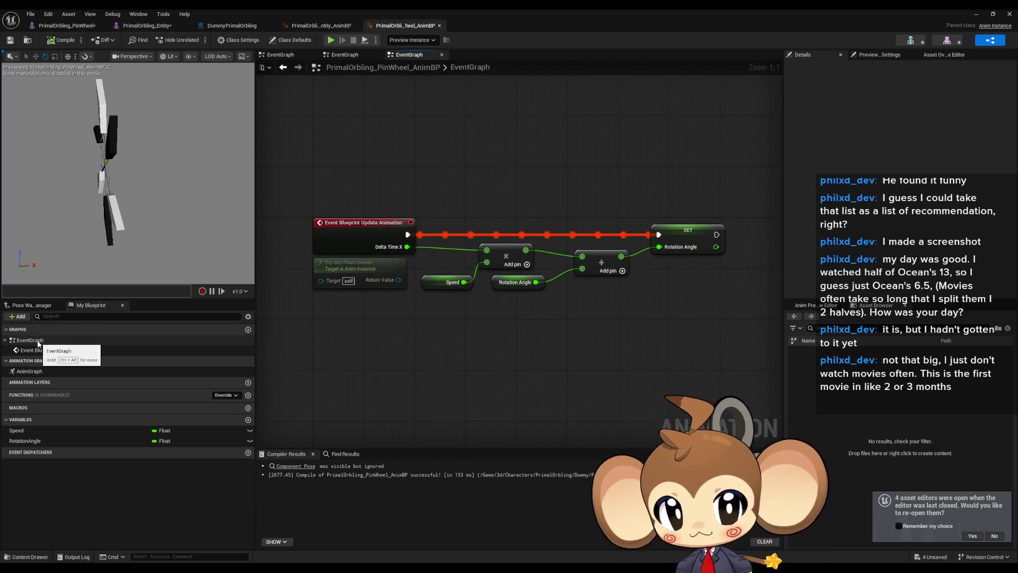
double_click(30, 371)
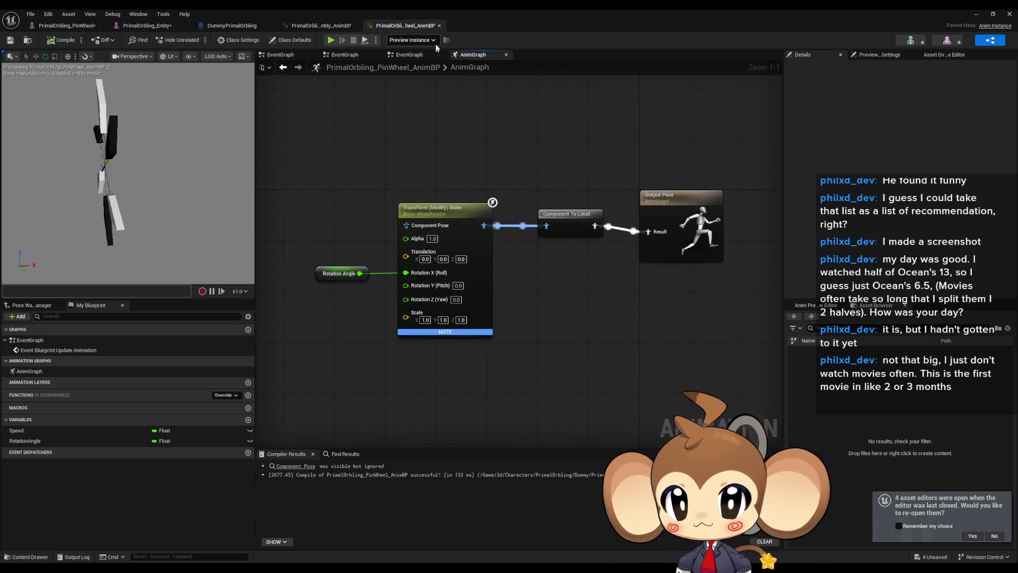
left_click(405, 58)
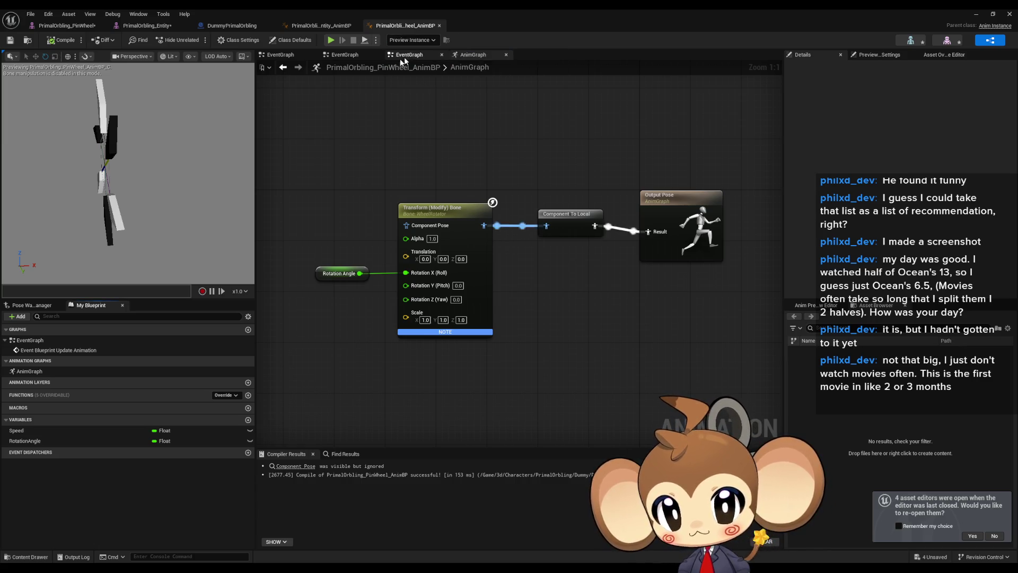
double_click(53, 350)
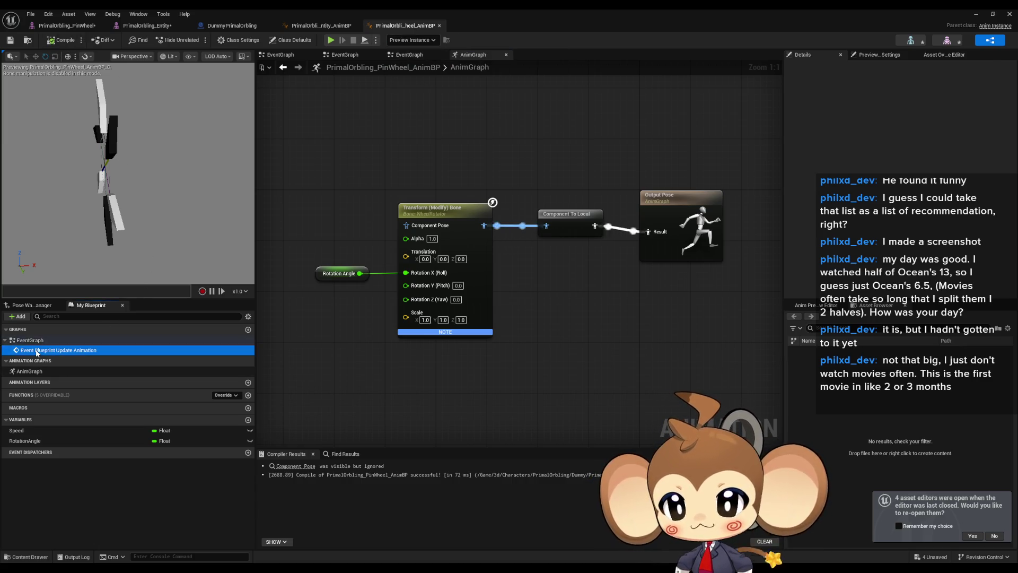
left_click(480, 337)
mouse_move(652, 260)
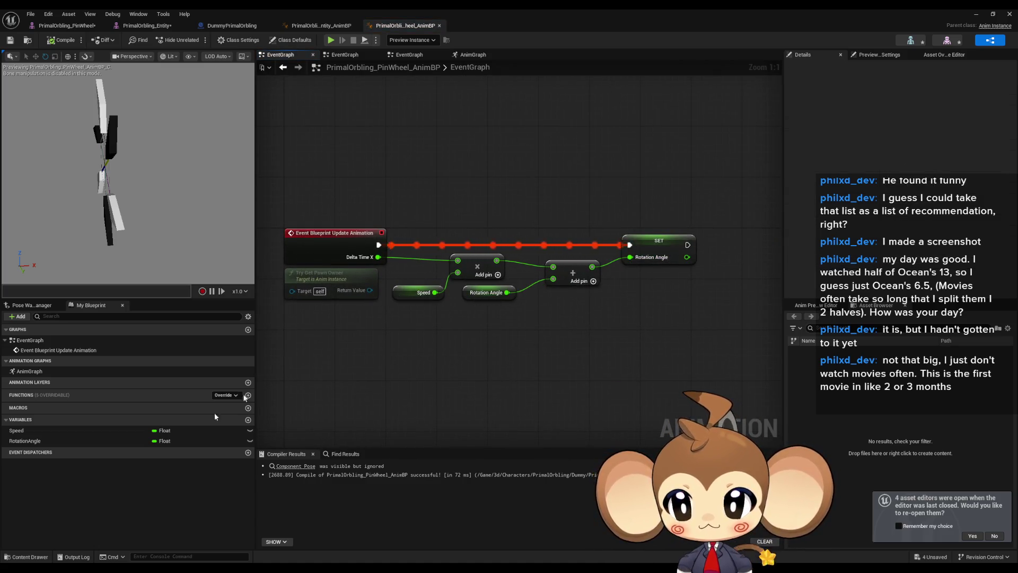
left_click(33, 431)
scroll(808, 287, "down", 3)
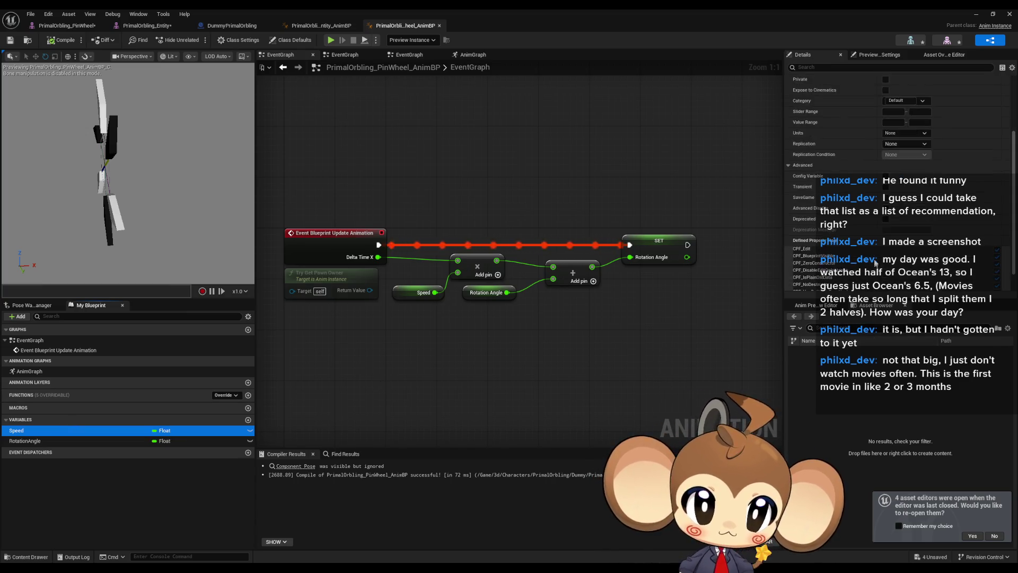
left_click(911, 285)
type("10")
key("Return")
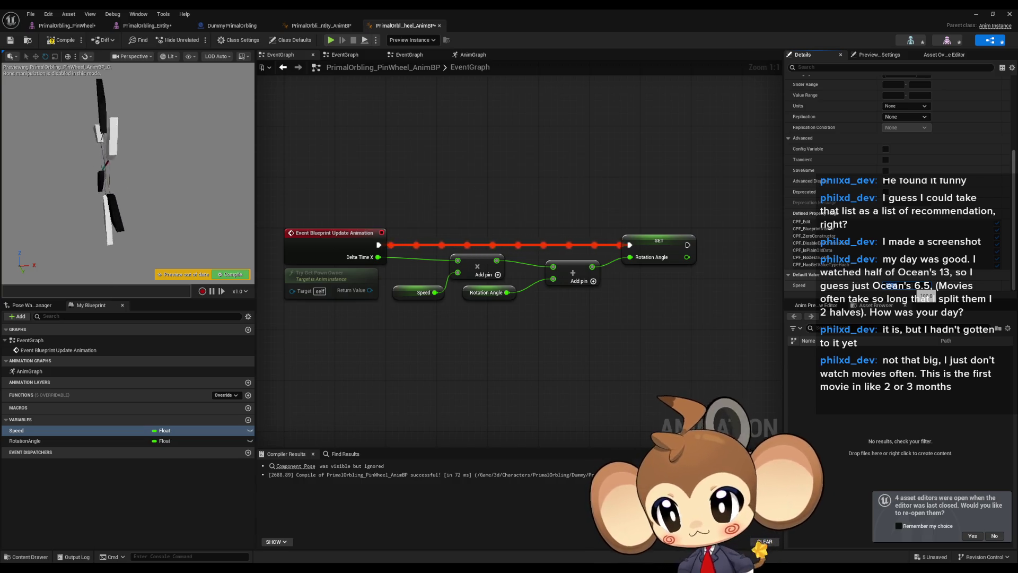
Recompile the PinWheel AnimBP, run a quick play-test of the level, then open DummyPrimalOrbling.
left_click(61, 40)
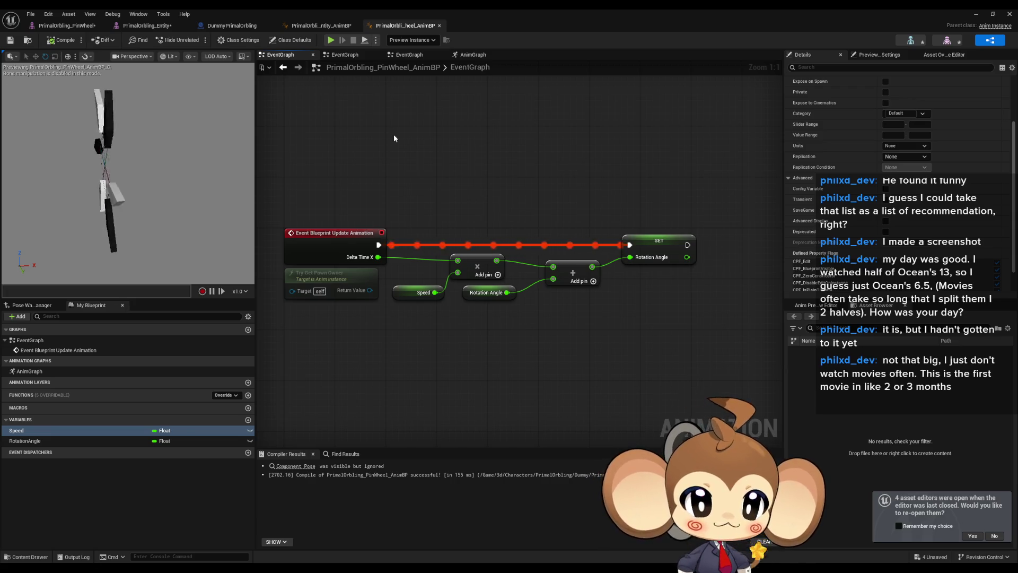
left_click(975, 14)
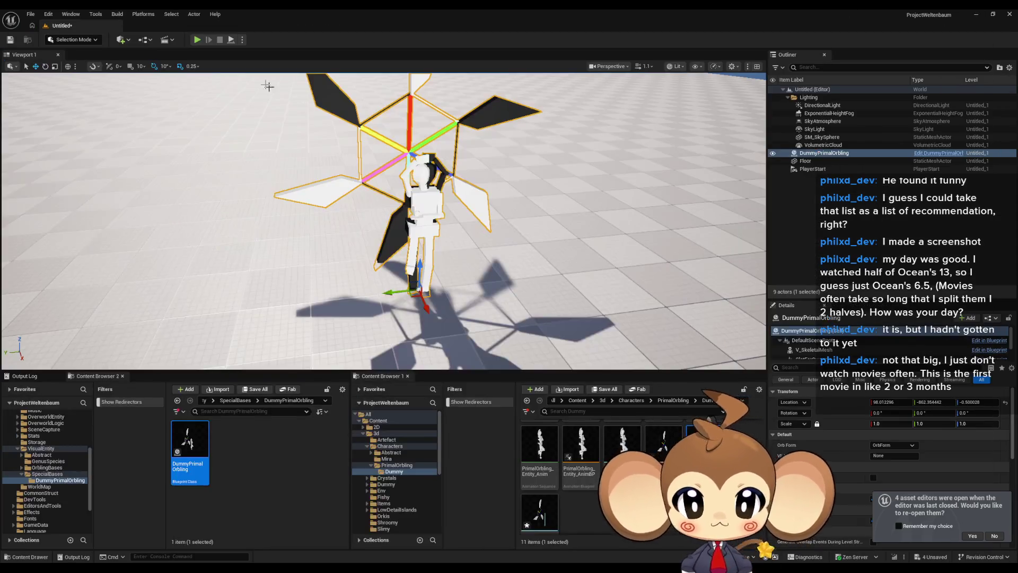
left_click(194, 39)
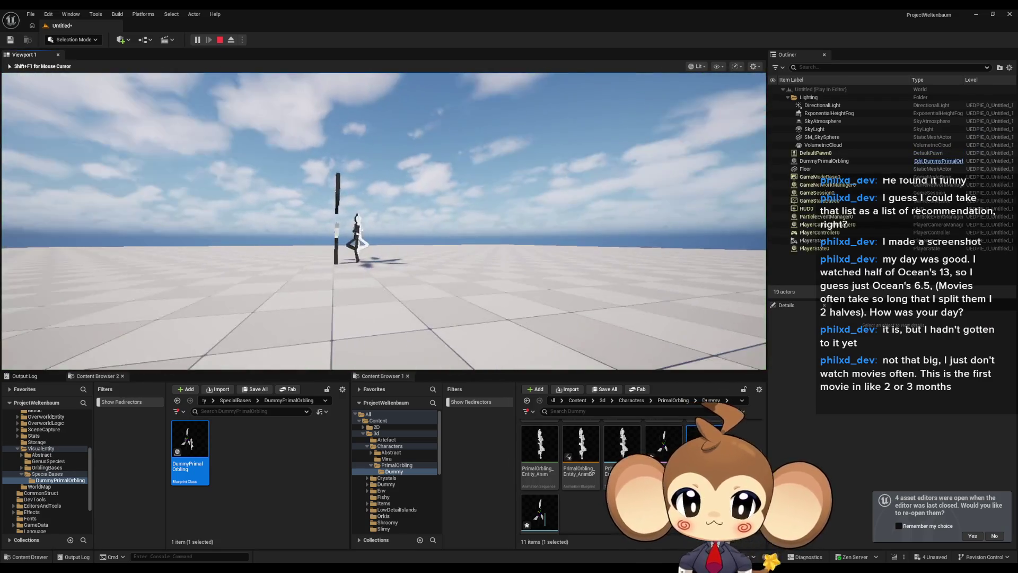
key("shift+F1")
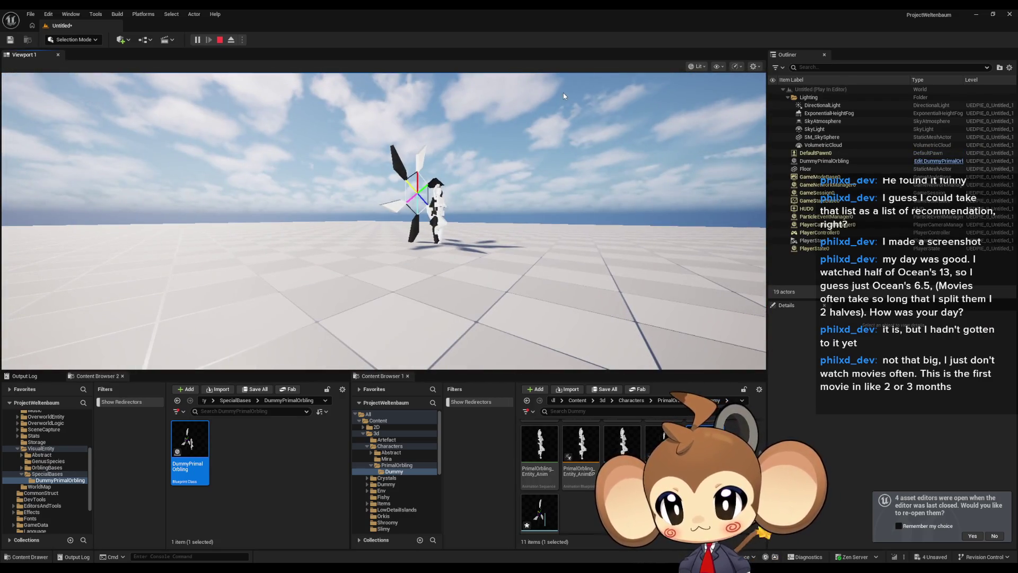
left_click(218, 40)
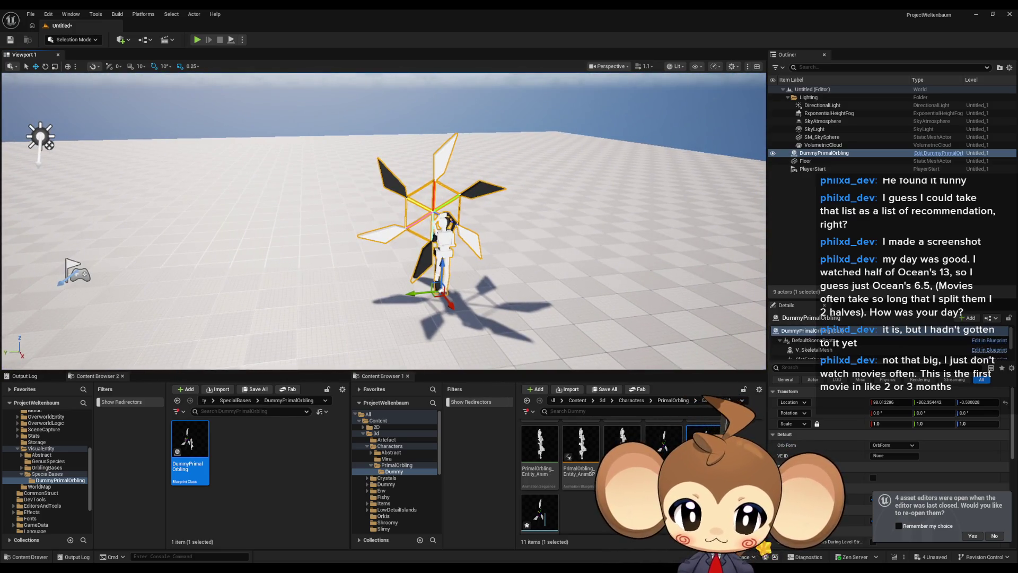
double_click(181, 434)
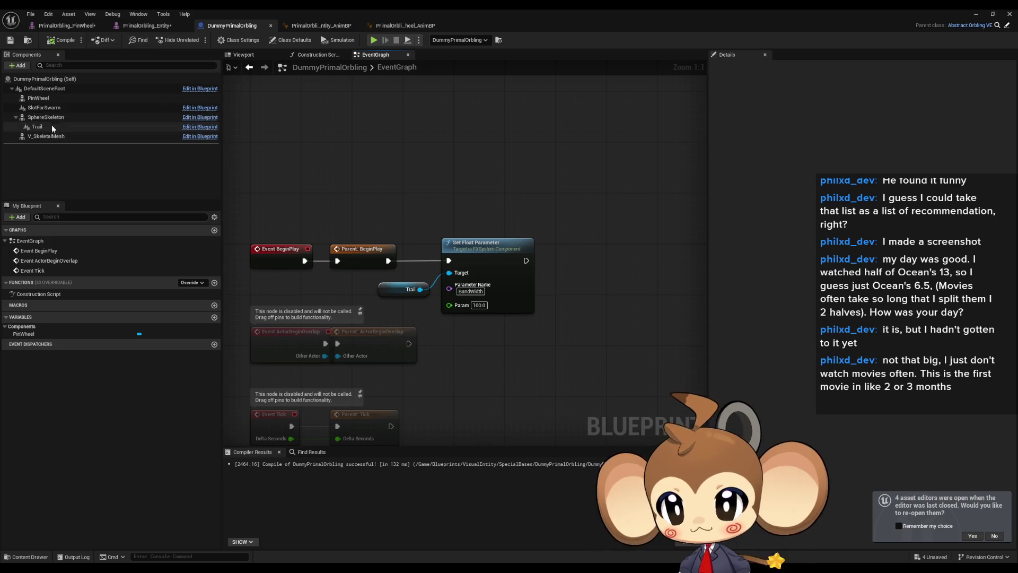
Set the PinWheel component to Use Animation Blueprint with Anim Class PrimalOrbling_PinWheel_AnimBP.
left_click(53, 98)
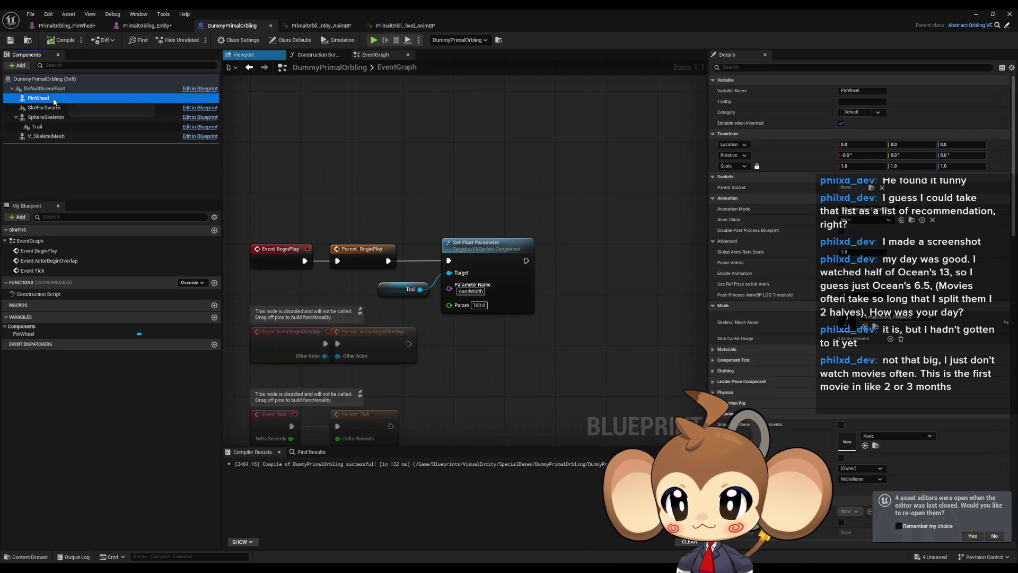
left_click(865, 209)
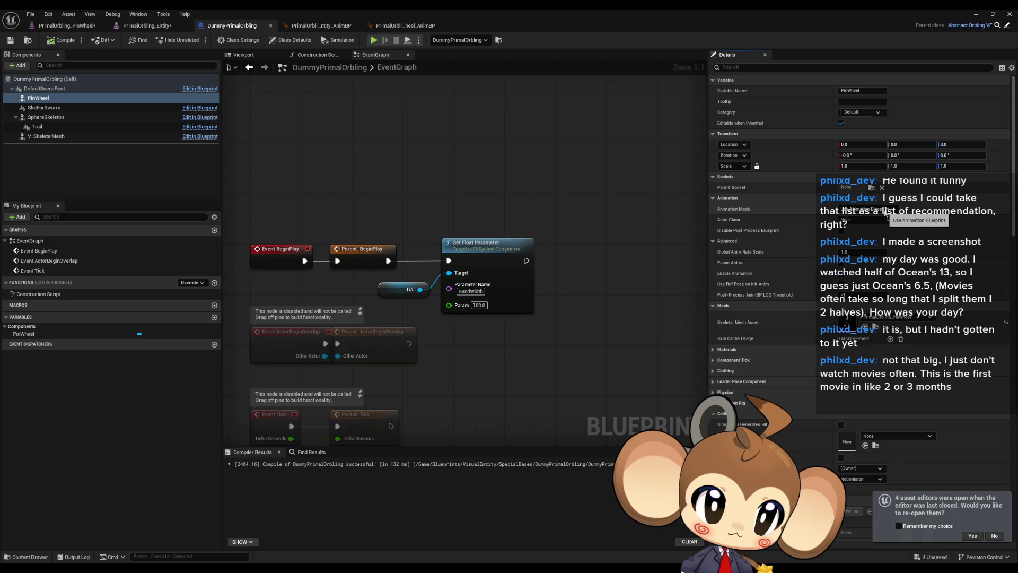
left_click(883, 217)
left_click(869, 218)
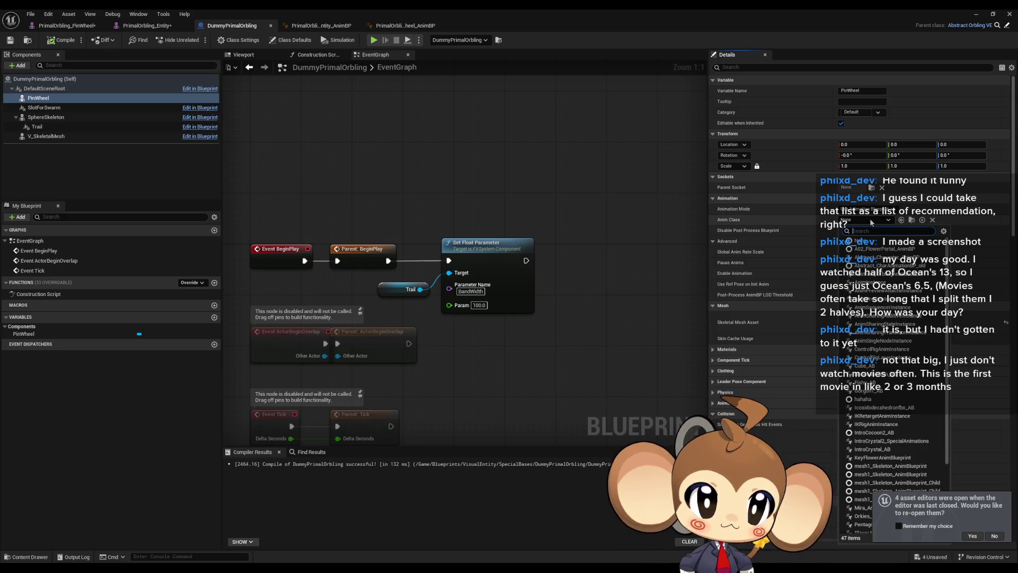
type("rimal")
key("Return")
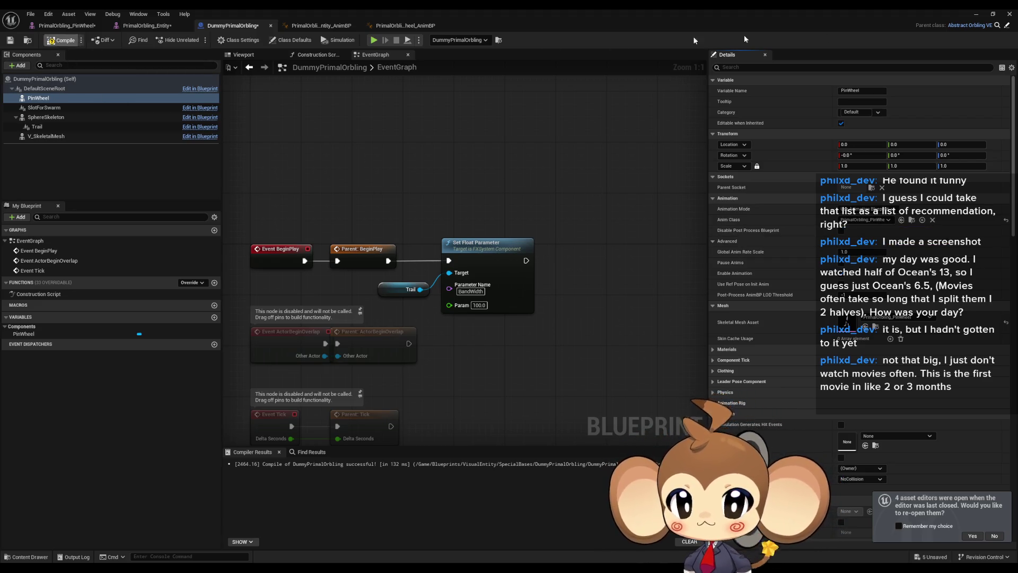
left_click(977, 15)
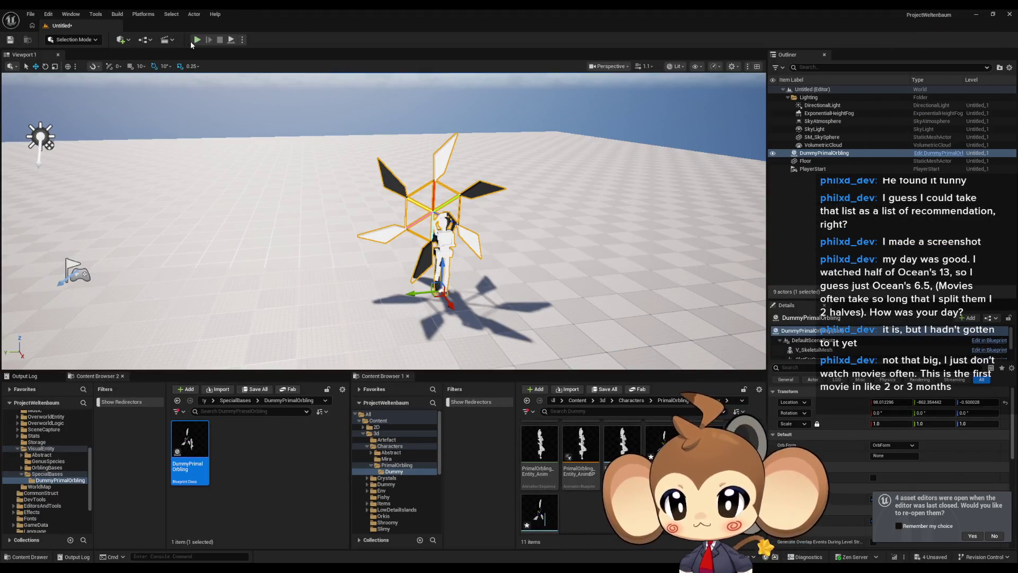
Play the level, fly the camera around the dummy to see the pinwheel spin, then reopen DummyPrimalOrbling.
left_click(196, 40)
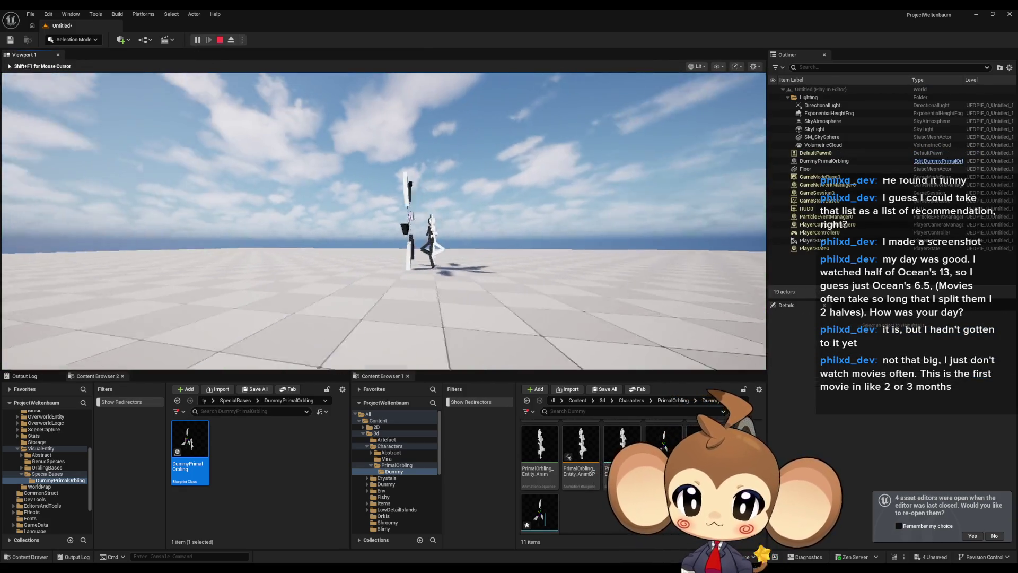
key("w")
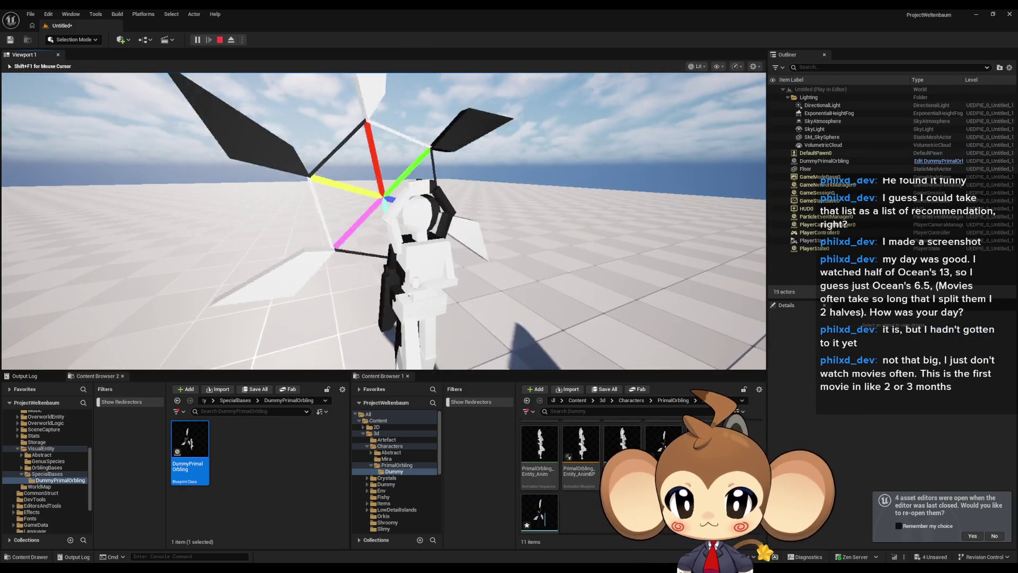
key("s")
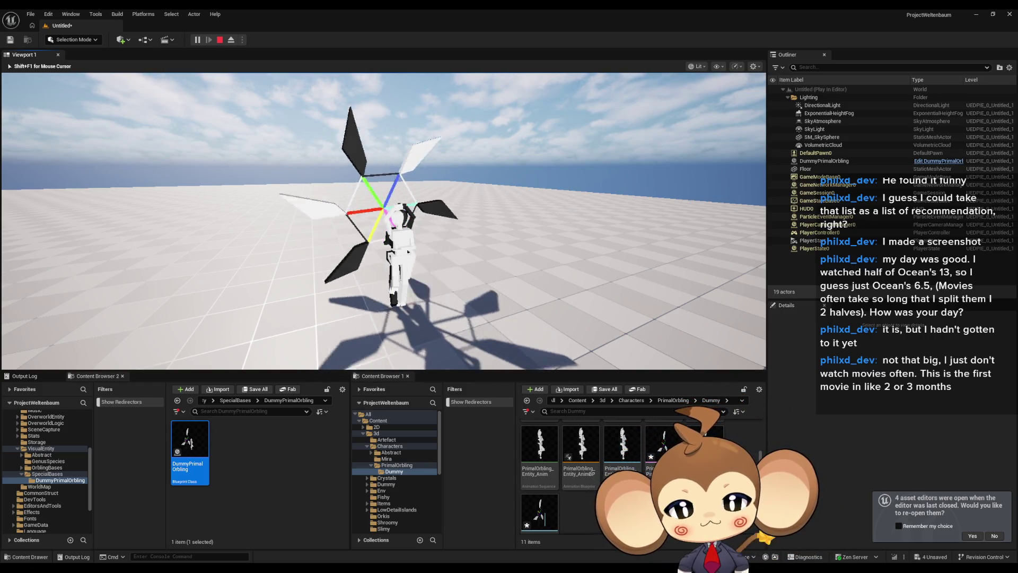
key("shift+F1")
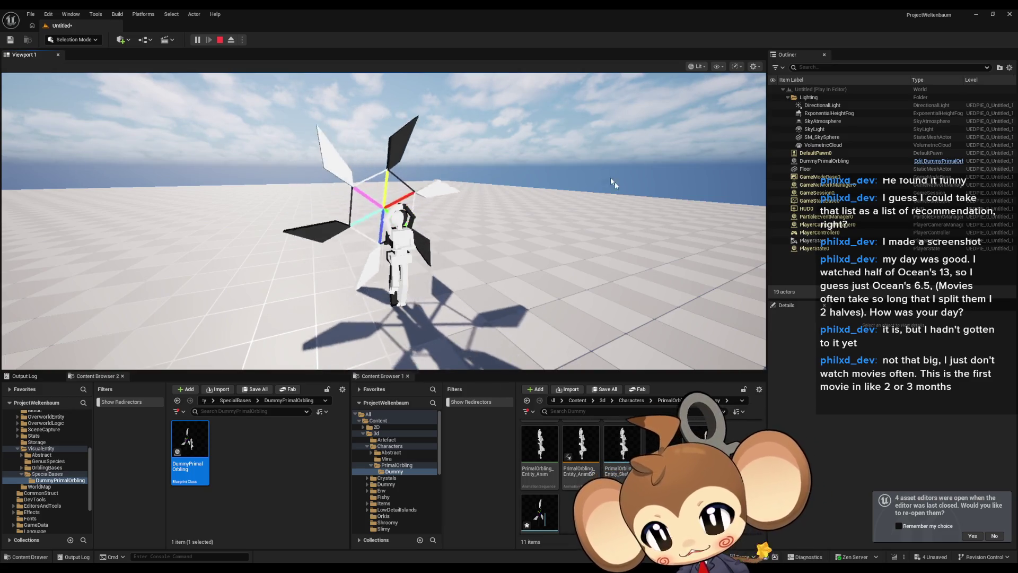
key("Escape")
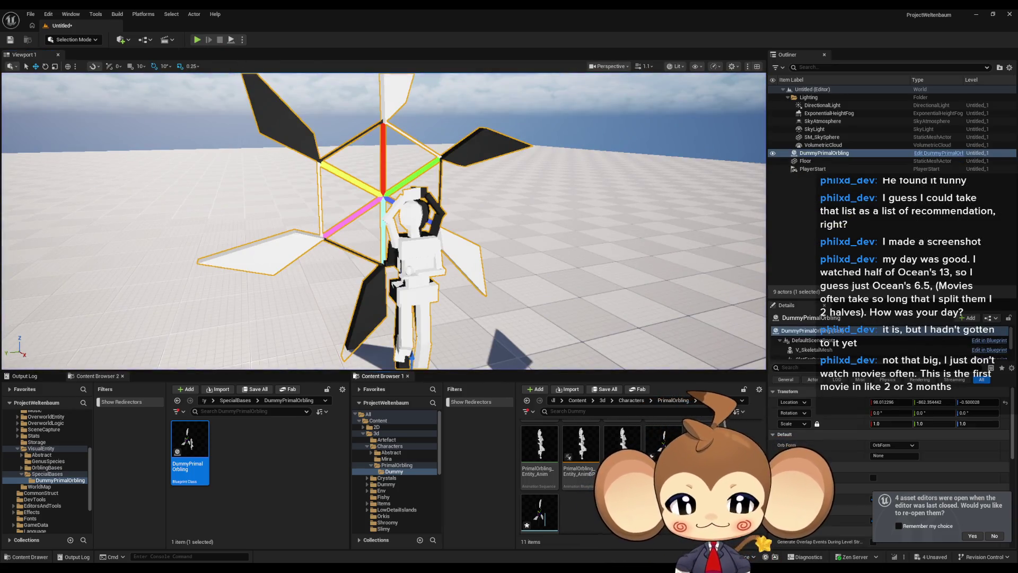
double_click(189, 445)
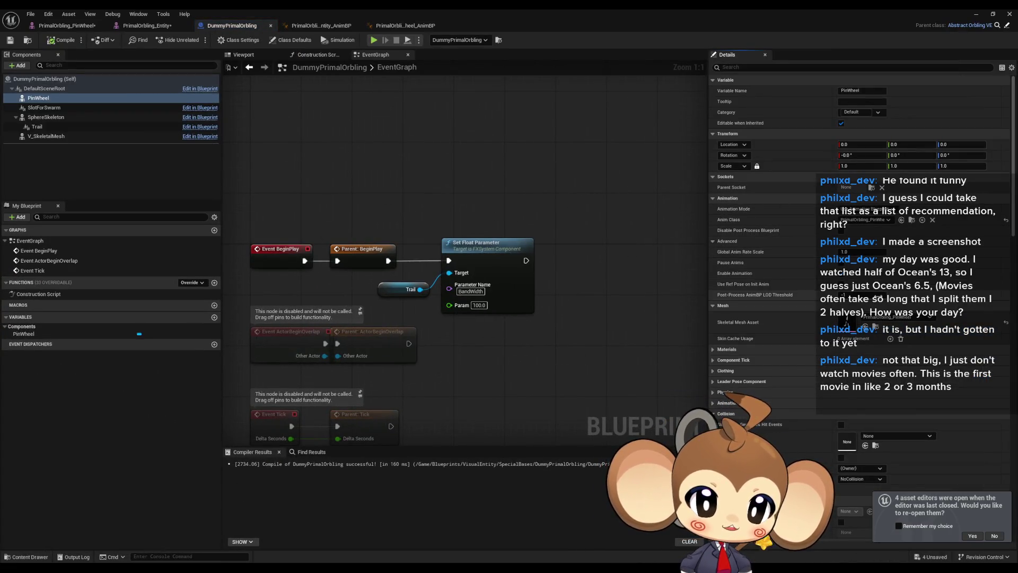
Set the blueprint's anim instance class to PrimalOrbling_Entity_AnimBP in Class Defaults.
left_click(300, 41)
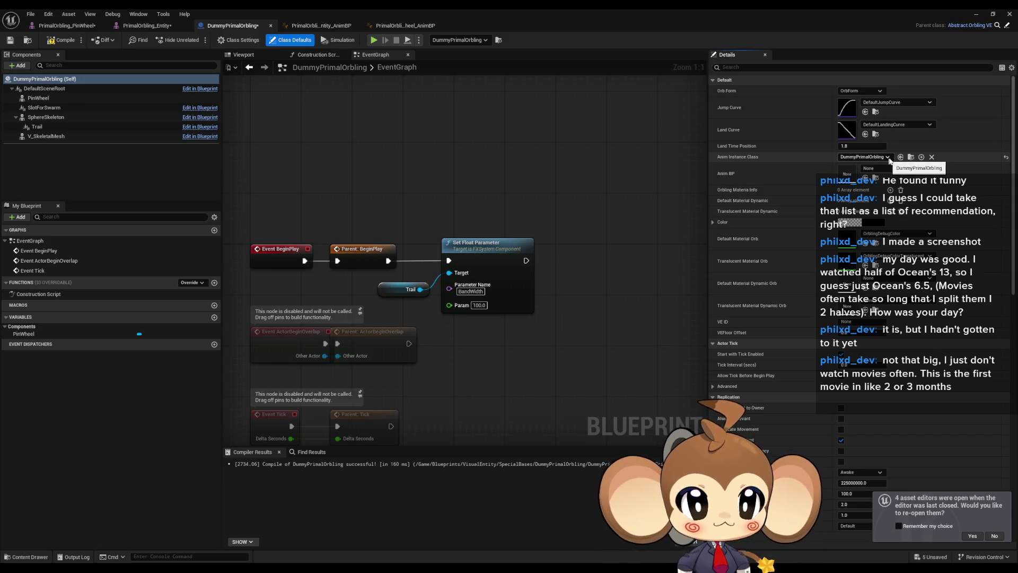
left_click(880, 157)
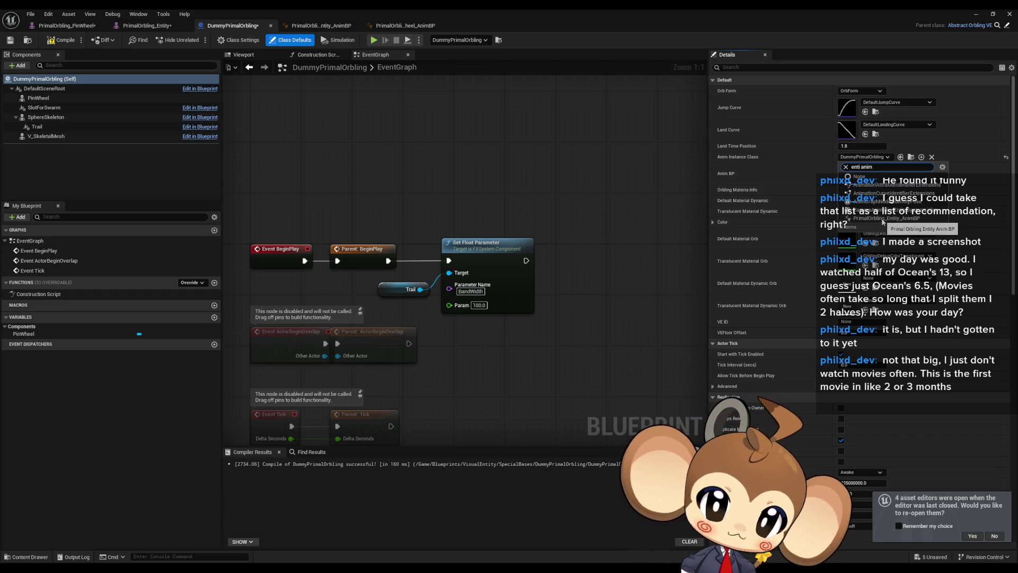
left_click(883, 219)
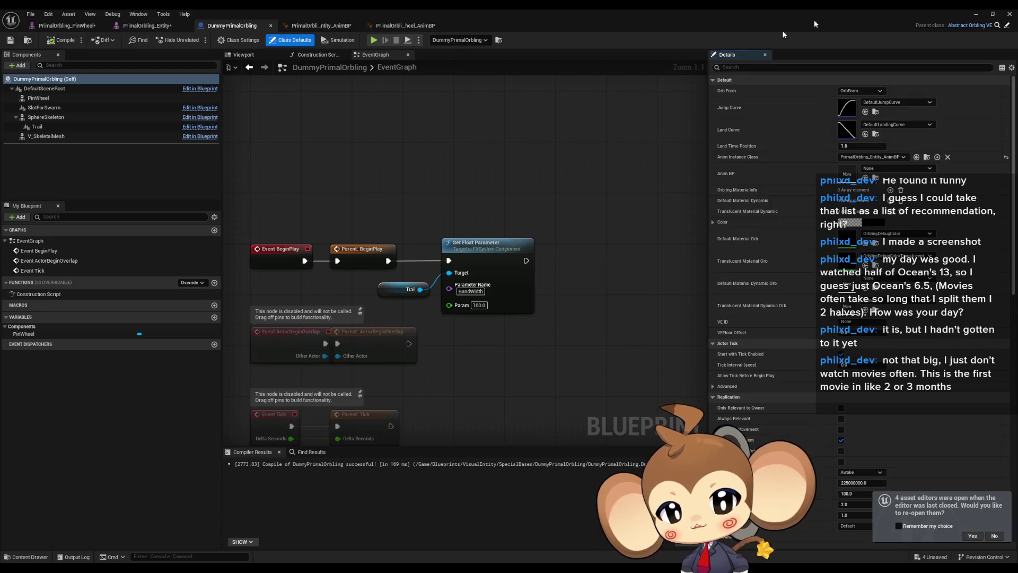
Save the edited PrimalOrbling assets, leaving the Untitled_1 level unchecked.
left_click(974, 13)
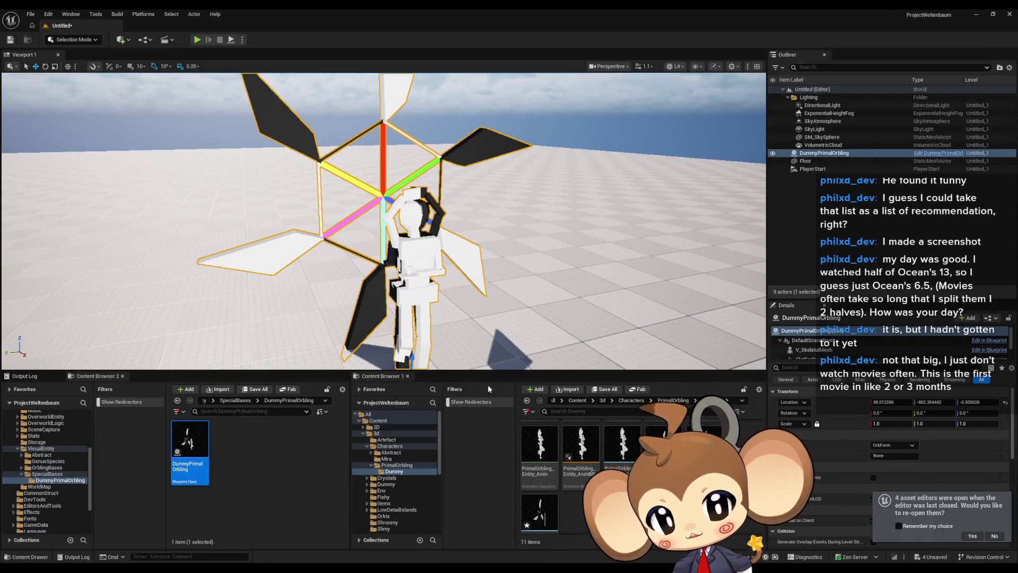
left_click(25, 376)
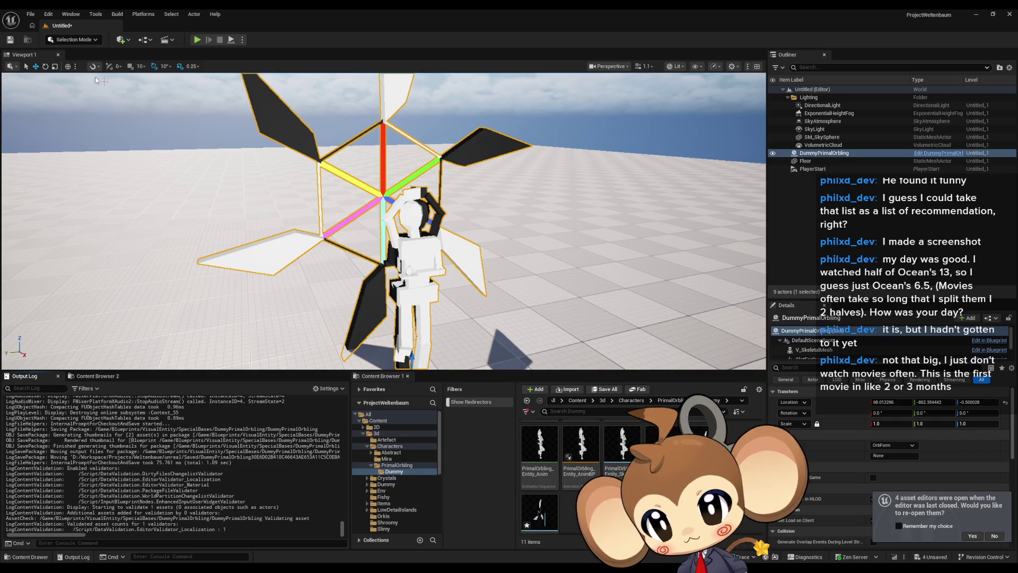
left_click(570, 400)
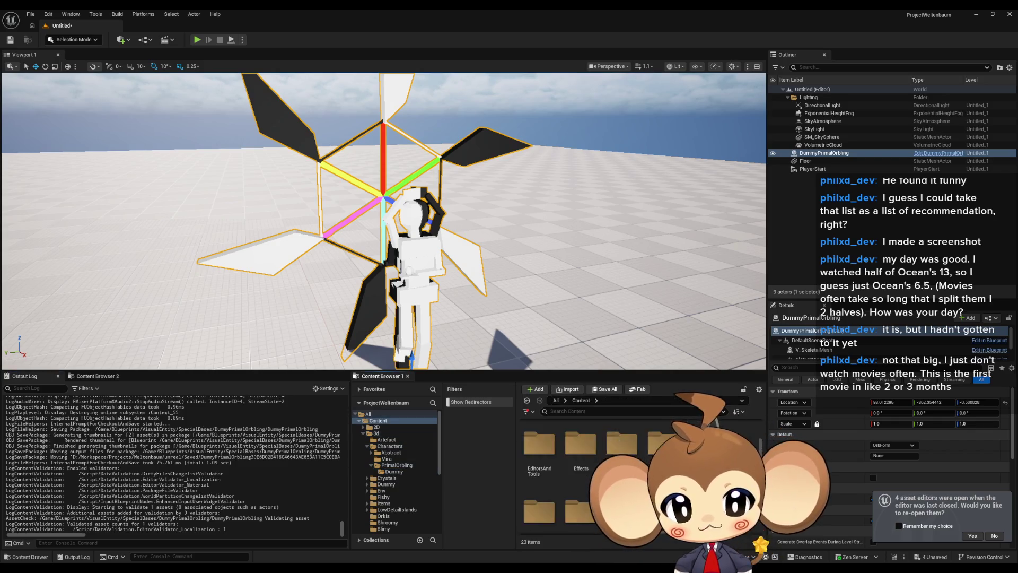
left_click(604, 389)
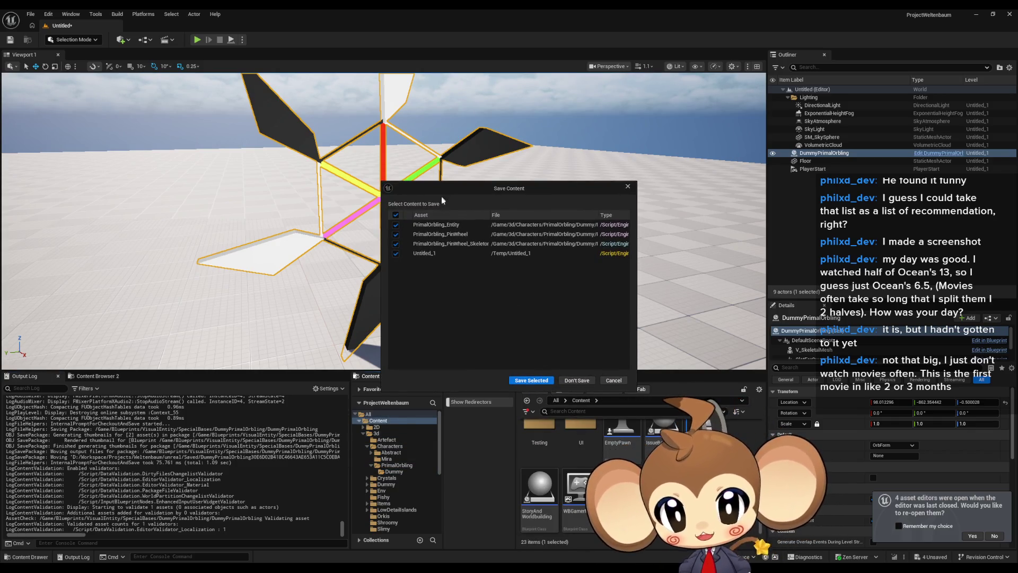
left_click(395, 253)
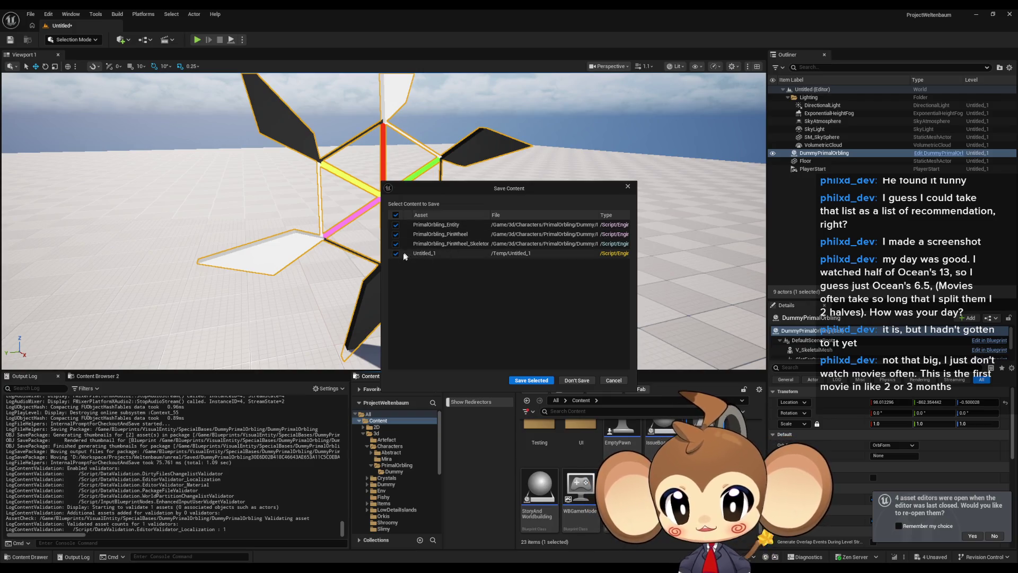
left_click(526, 381)
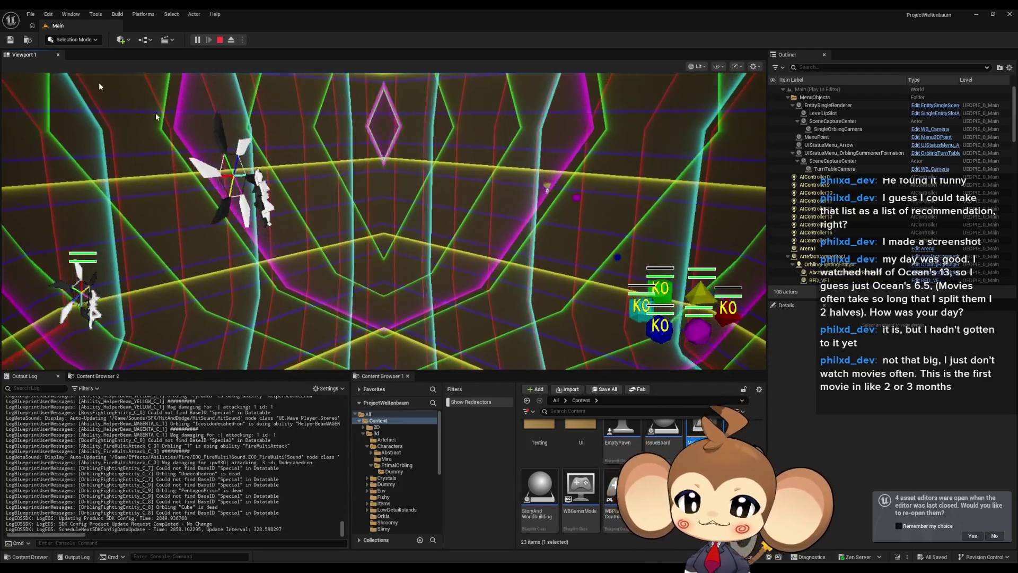
Stop the Play-In-Editor session with Esc after watching the battle.
key("Escape")
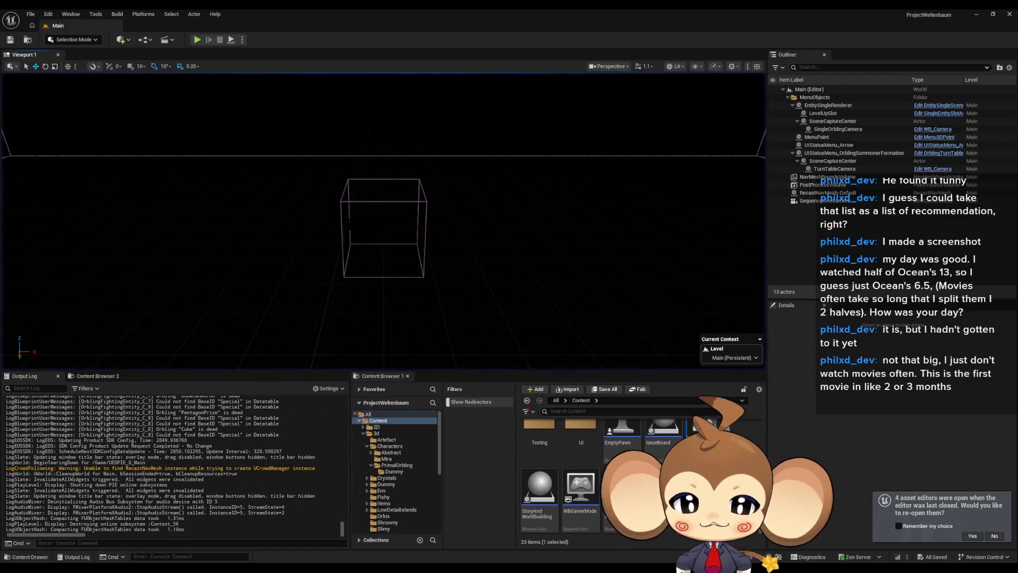
Browse the Content Browser to Maps > Intro and load the VoidLevel map.
scroll(584, 478, "up", 2)
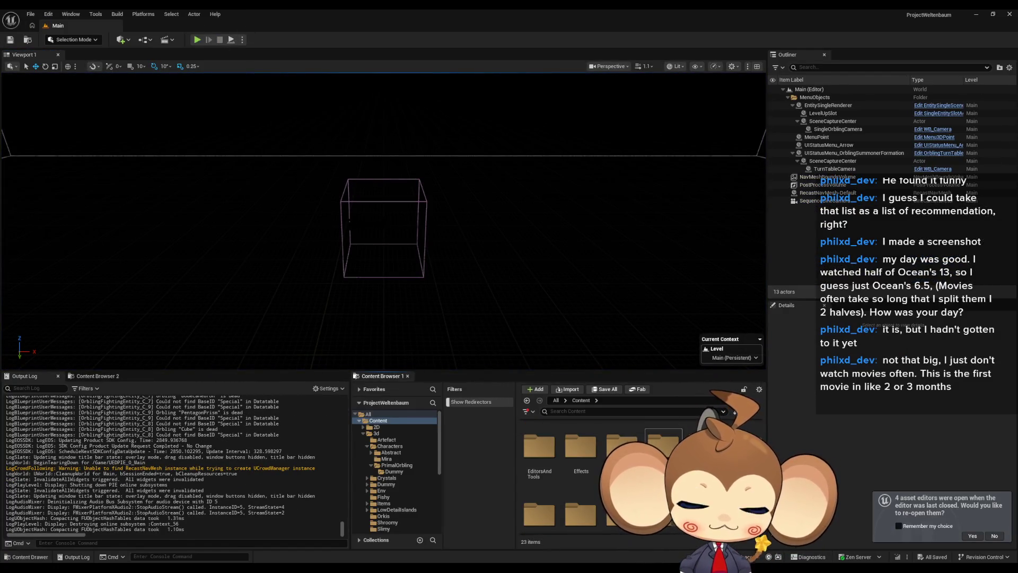
scroll(584, 477, "down", 2)
scroll(583, 477, "down", 1)
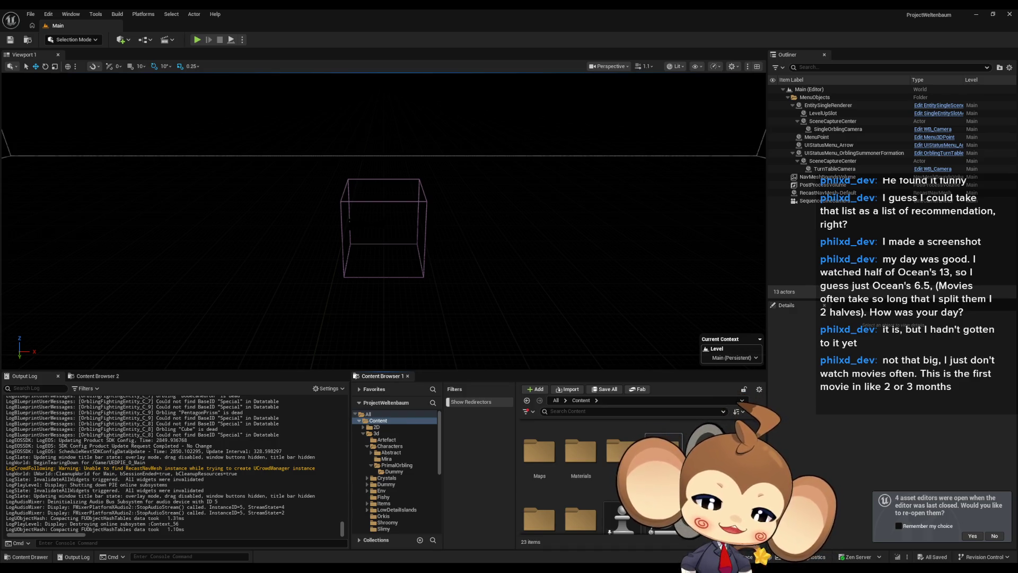
scroll(583, 472, "down", 2)
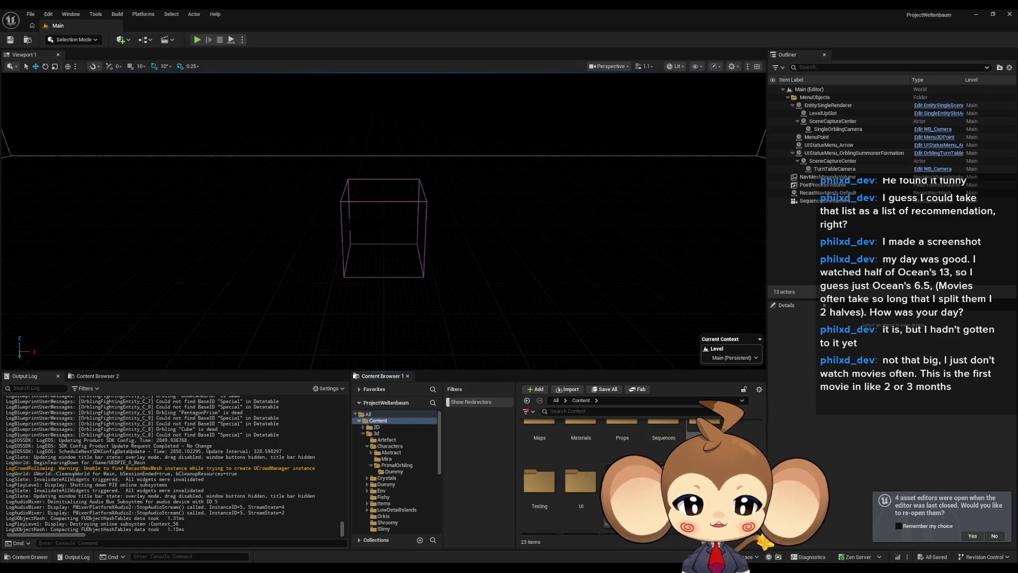
scroll(651, 460, "up", 1)
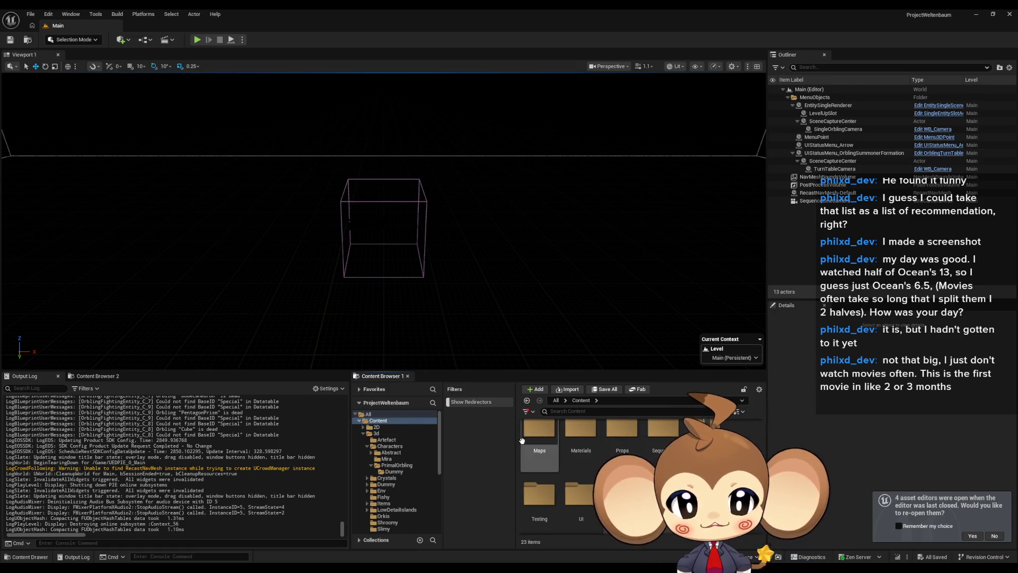
double_click(540, 449)
double_click(663, 435)
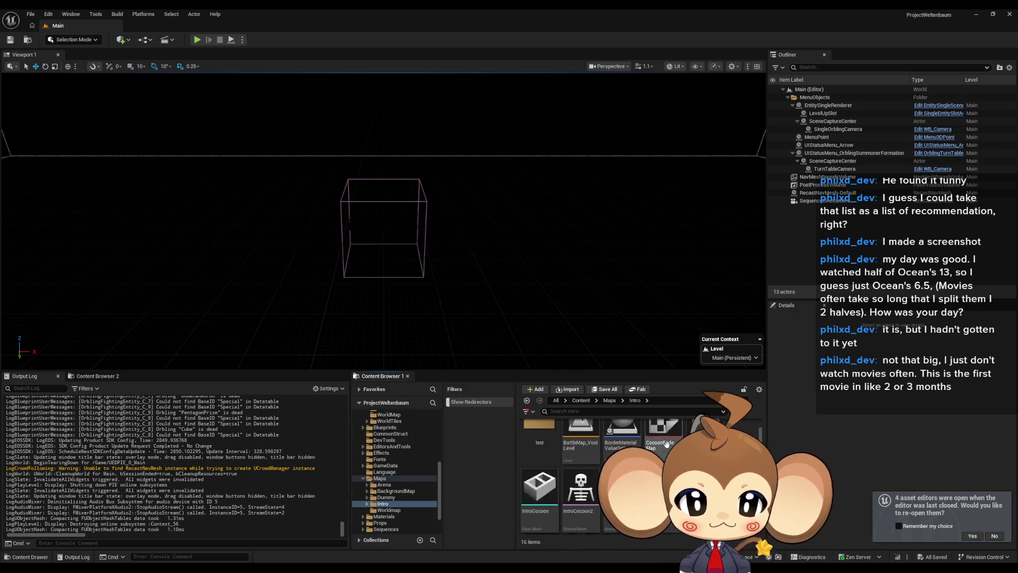
double_click(622, 483)
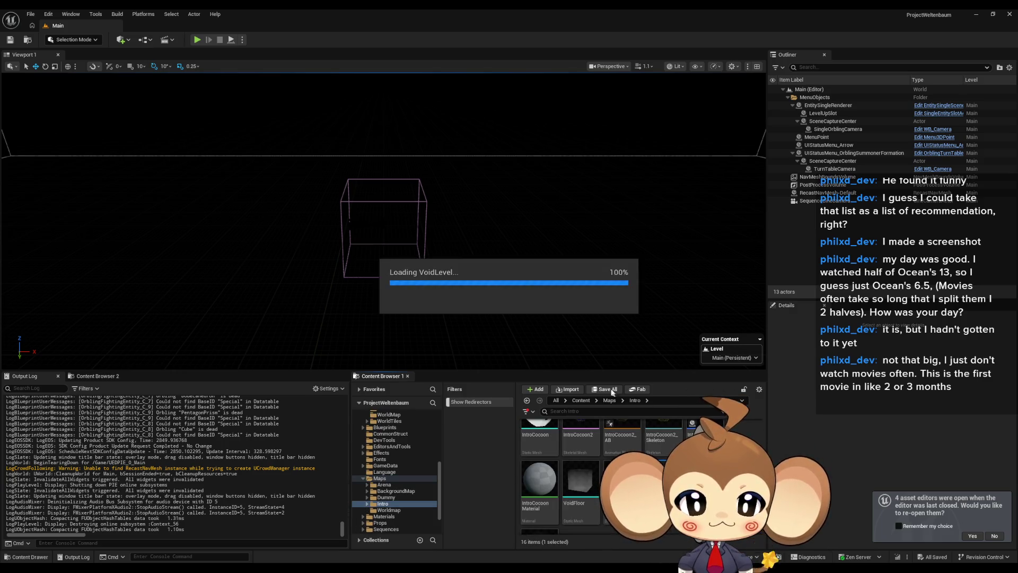
left_click(581, 401)
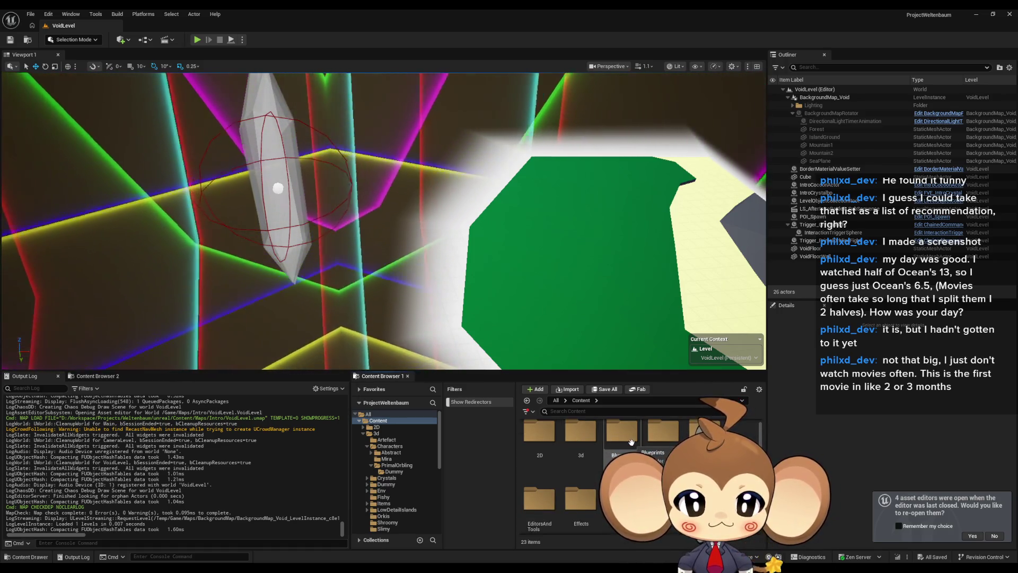
Open the LS_AfterIntroBattle1_SubSequence level sequence and move the playhead to about 8.9 s.
scroll(632, 442, "down", 3)
double_click(621, 442)
double_click(621, 441)
double_click(540, 439)
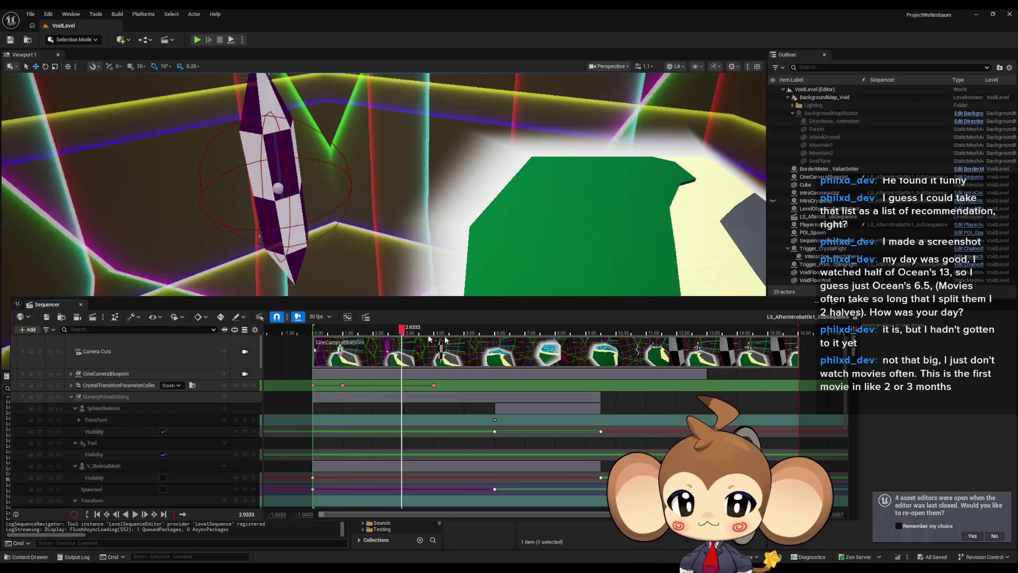
mouse_move(428, 334)
left_mouse_down()
mouse_move(584, 339)
mouse_move(596, 364)
mouse_move(498, 375)
left_mouse_up()
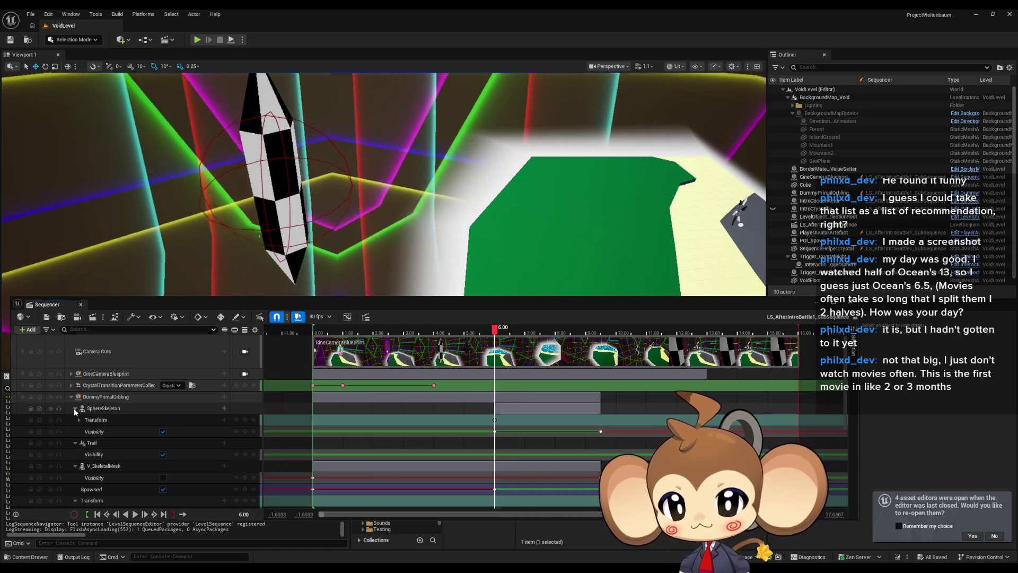
Collapse the SphereSkeleton, Trail and Transform tracks, then bring up DummyPrimalOrbling's track list.
left_click(75, 408)
left_click(75, 419)
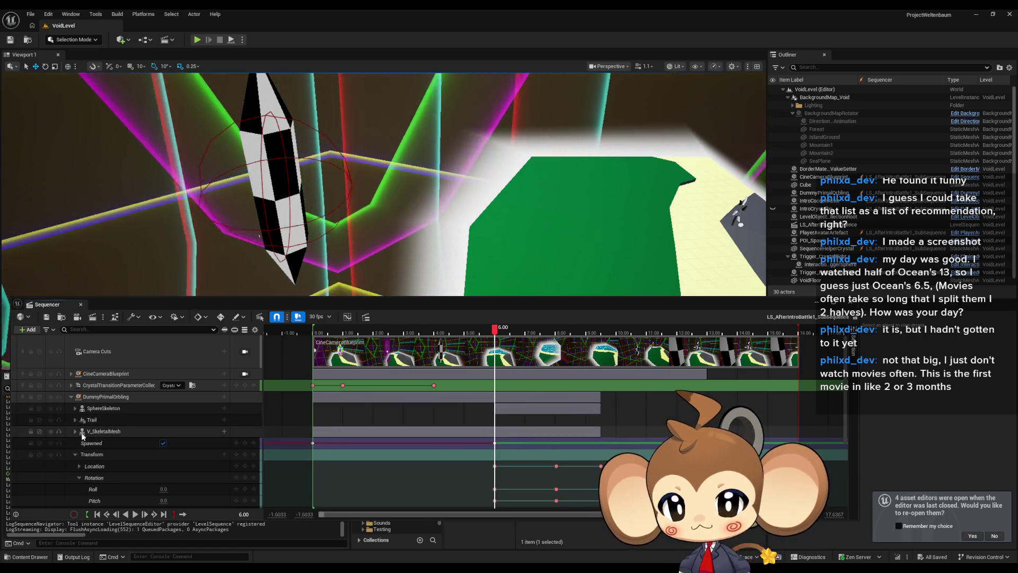
left_click(75, 454)
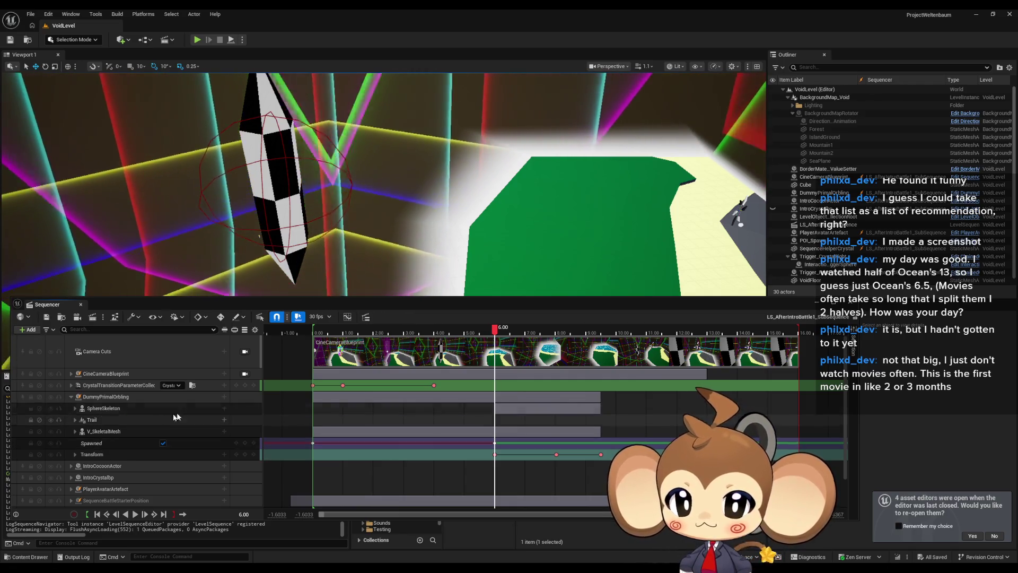
left_click(76, 408)
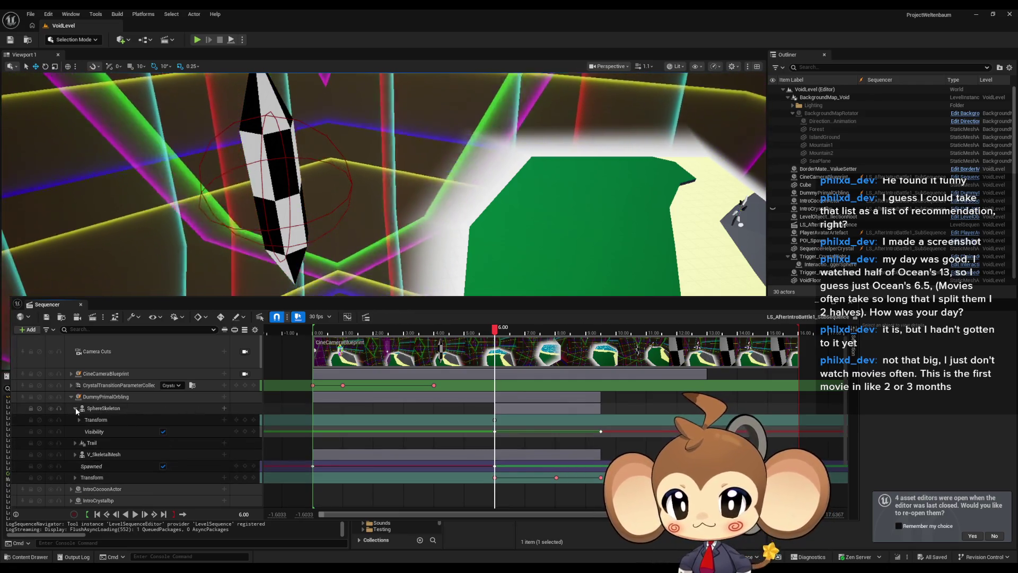
left_click(75, 408)
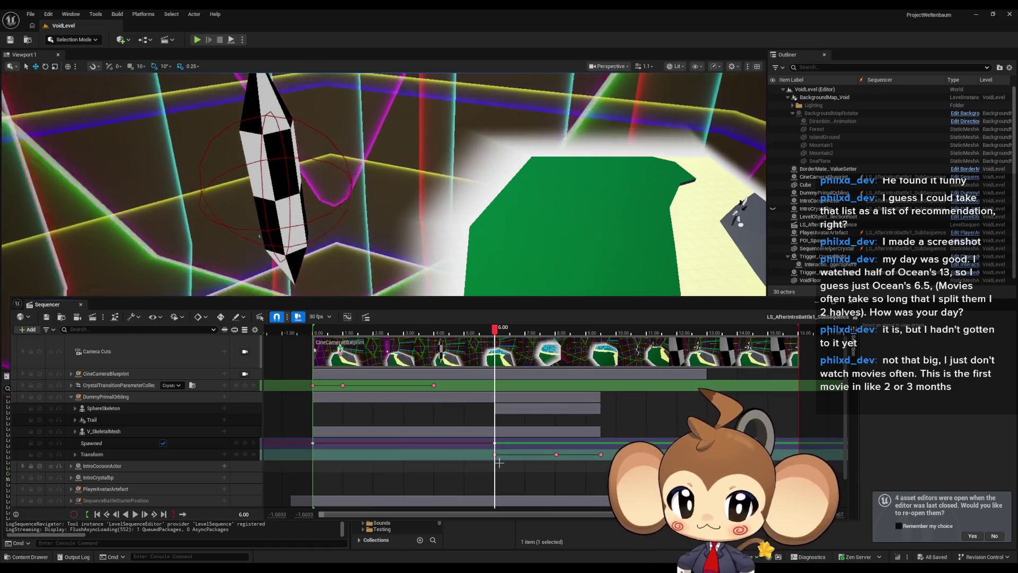
scroll(503, 455, "up", 10)
scroll(503, 455, "down", 5)
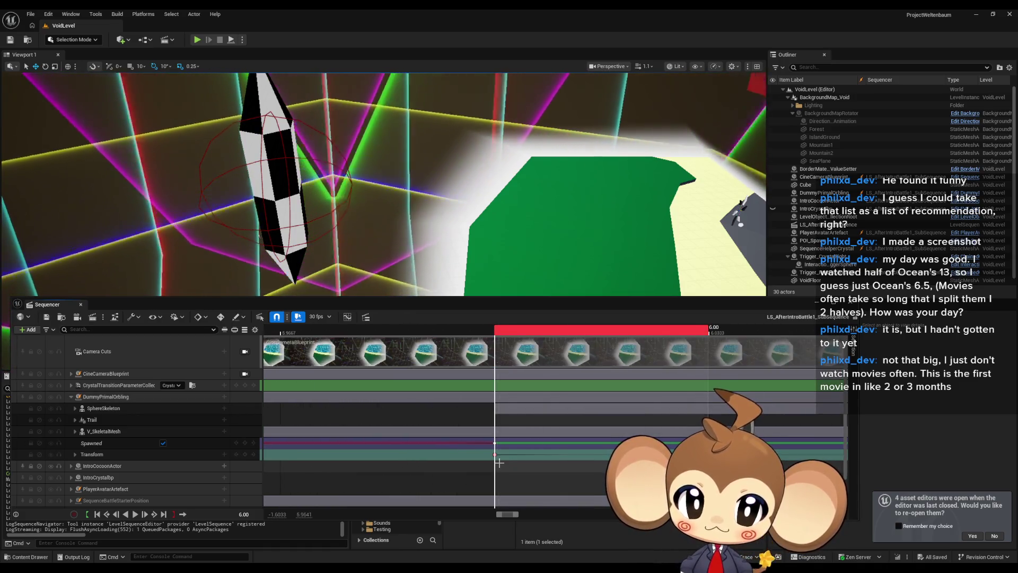
scroll(493, 459, "down", 8)
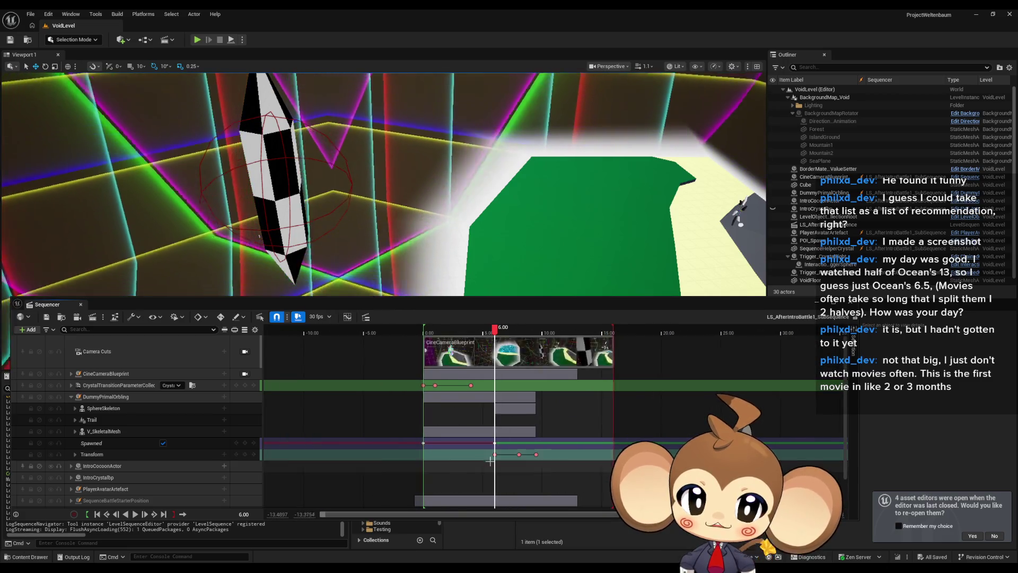
left_click(229, 398)
left_click(224, 397)
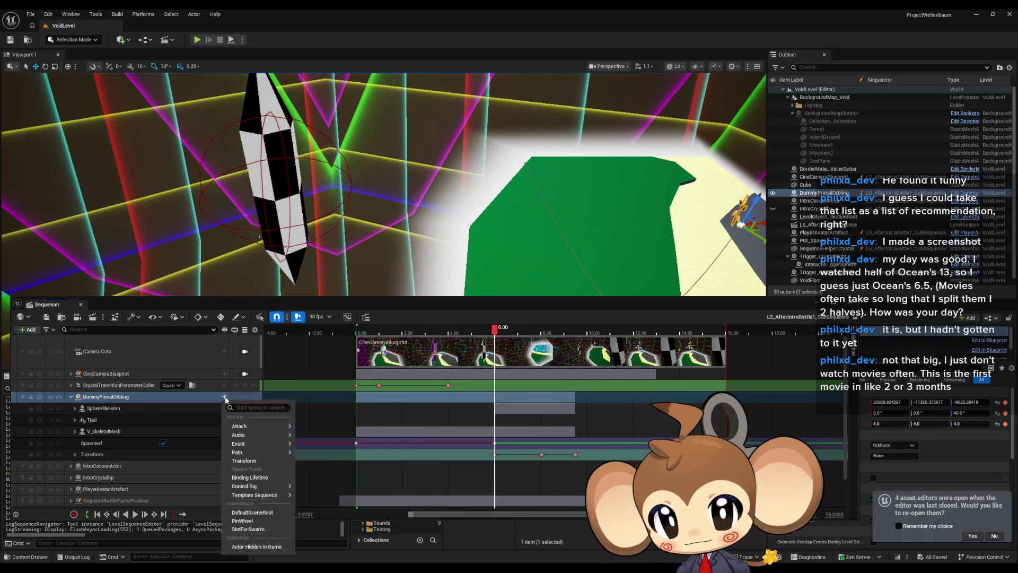
Add DummyPrimalOrbling's PinWheel component, then search 'is' and add a Visibility track to it.
left_click(243, 521)
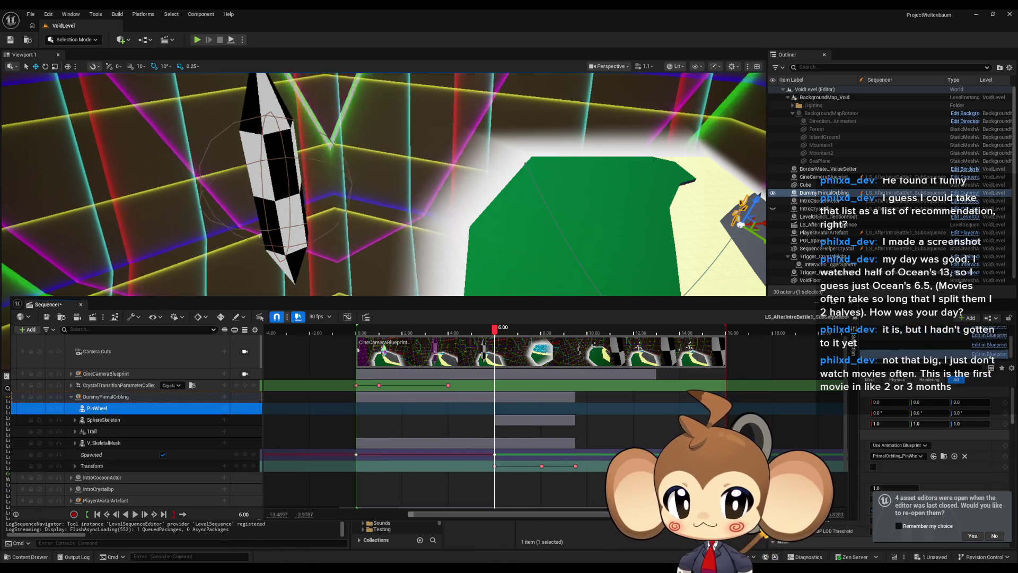
left_click(225, 408)
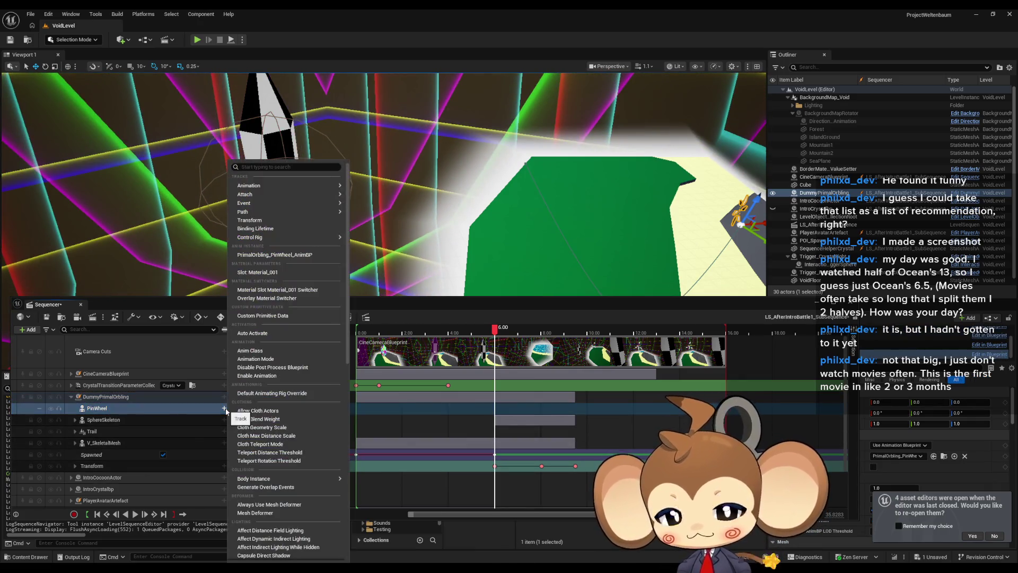
type("vis")
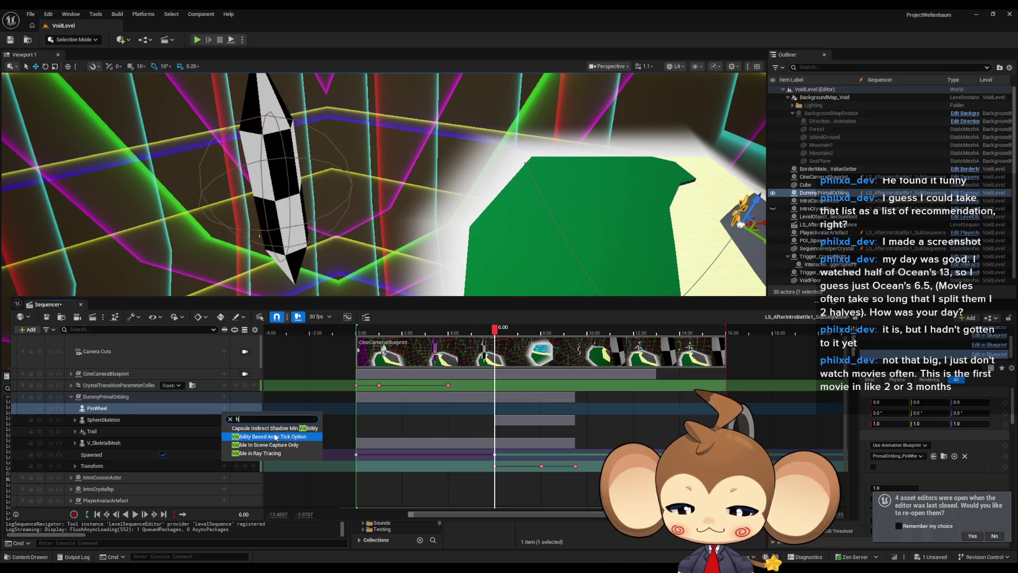
left_click(275, 445)
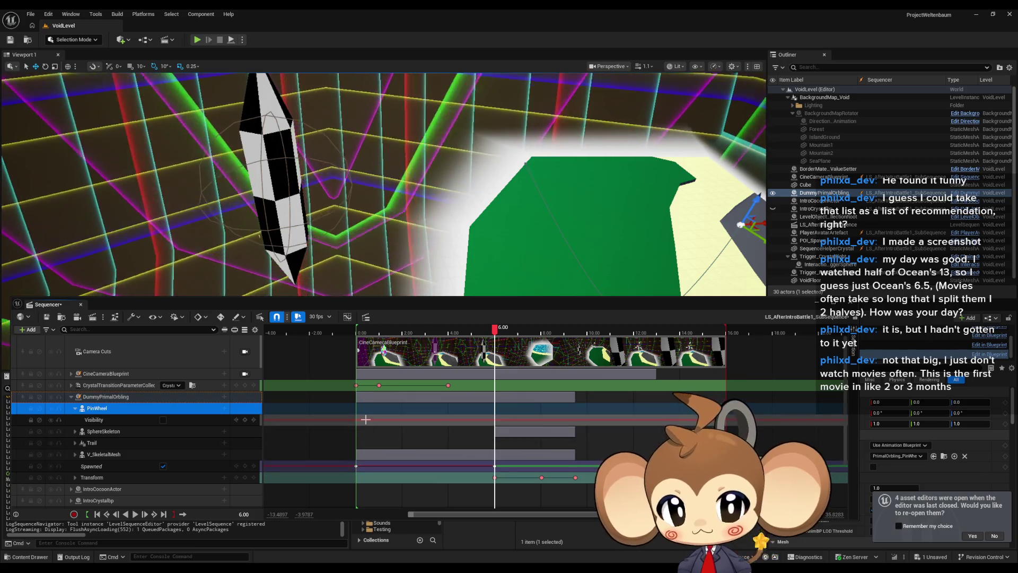
Key the PinWheel as visible at about 9.5 seconds.
left_click_drag(496, 337, 576, 338)
scroll(580, 475, "up", 4)
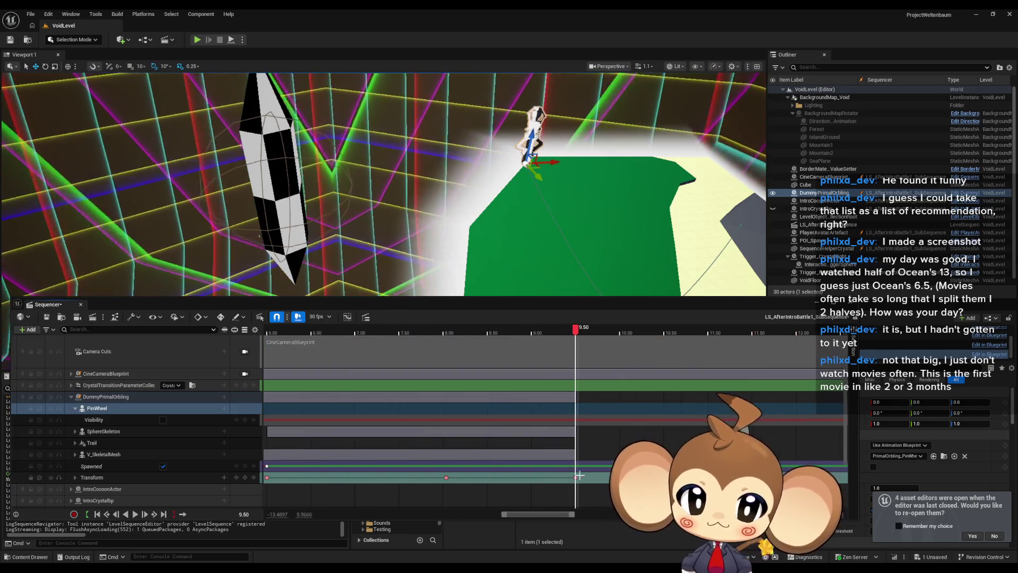
left_click(478, 397)
scroll(478, 397, "up", 5)
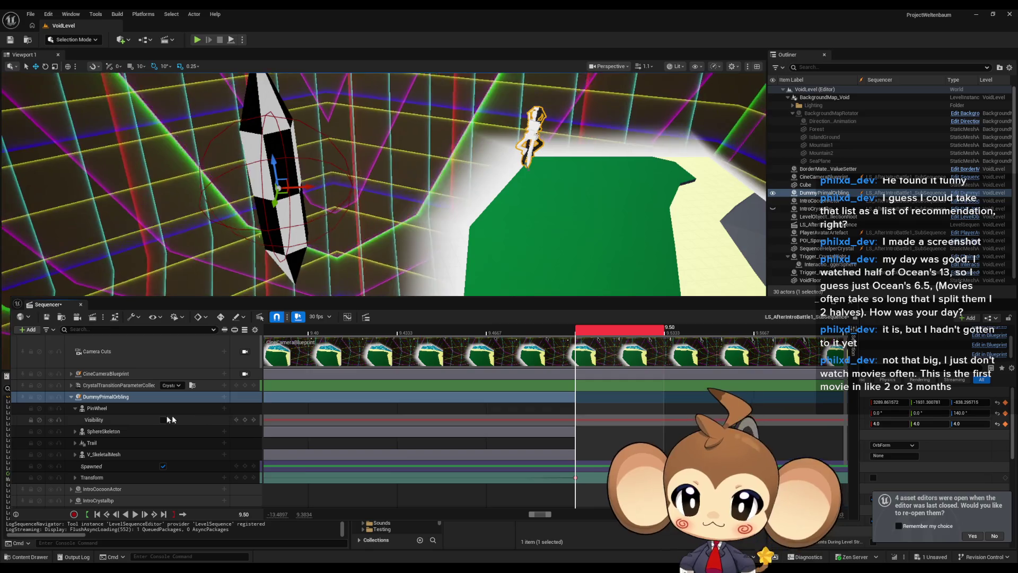
left_click(163, 420)
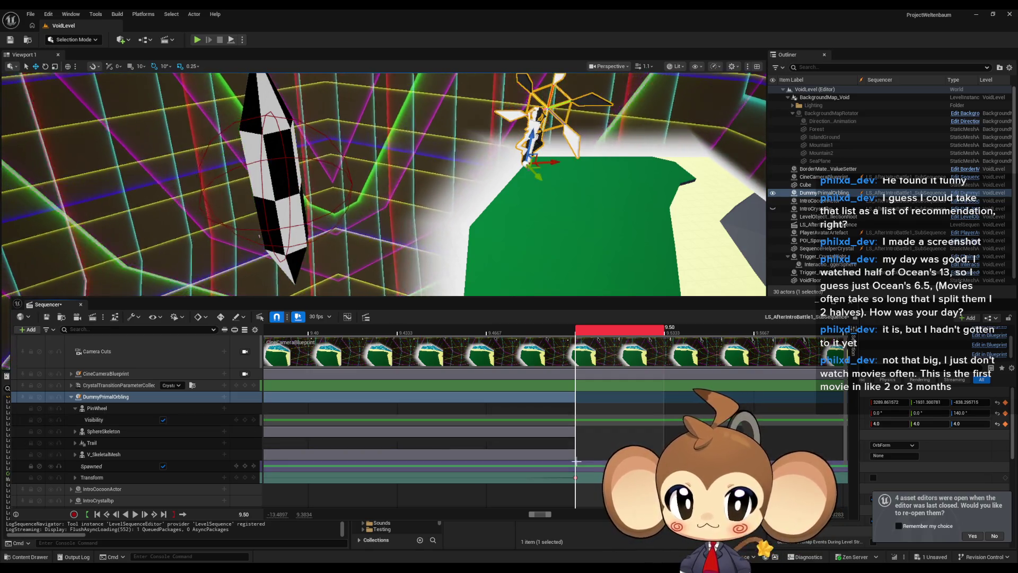
Key the PinWheel as hidden at exactly 6.00 seconds.
scroll(570, 449, "down", 7)
scroll(569, 448, "down", 4)
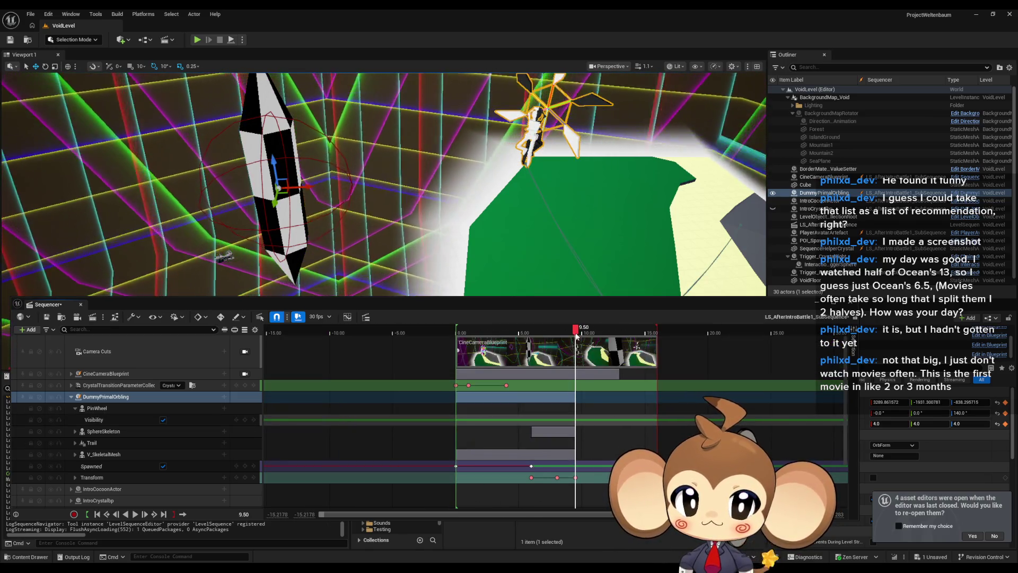
left_click_drag(576, 333, 525, 337)
scroll(533, 336, "up", 10)
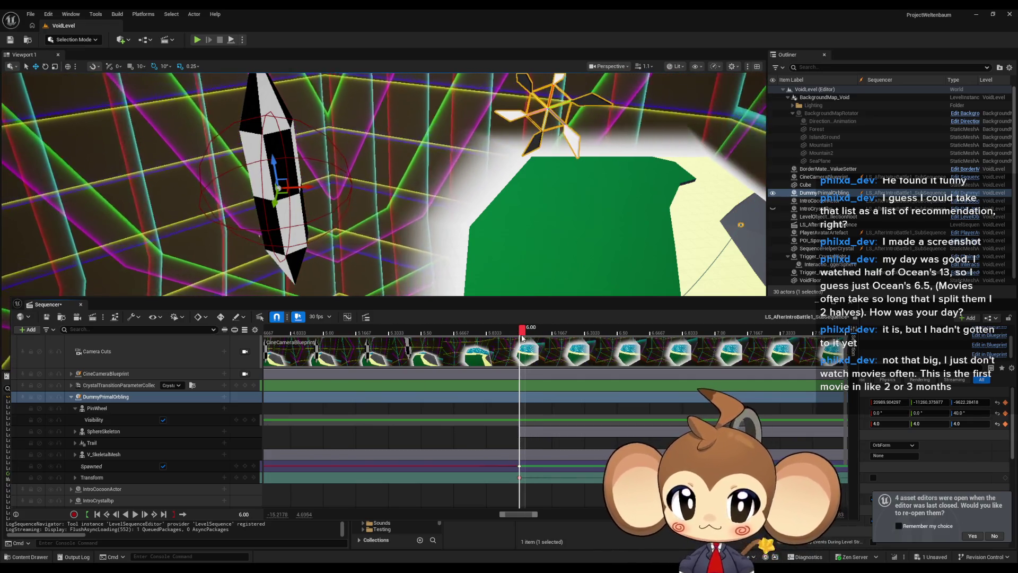
mouse_move(524, 334)
left_mouse_down()
mouse_move(533, 336)
mouse_move(514, 337)
mouse_move(529, 337)
left_mouse_up()
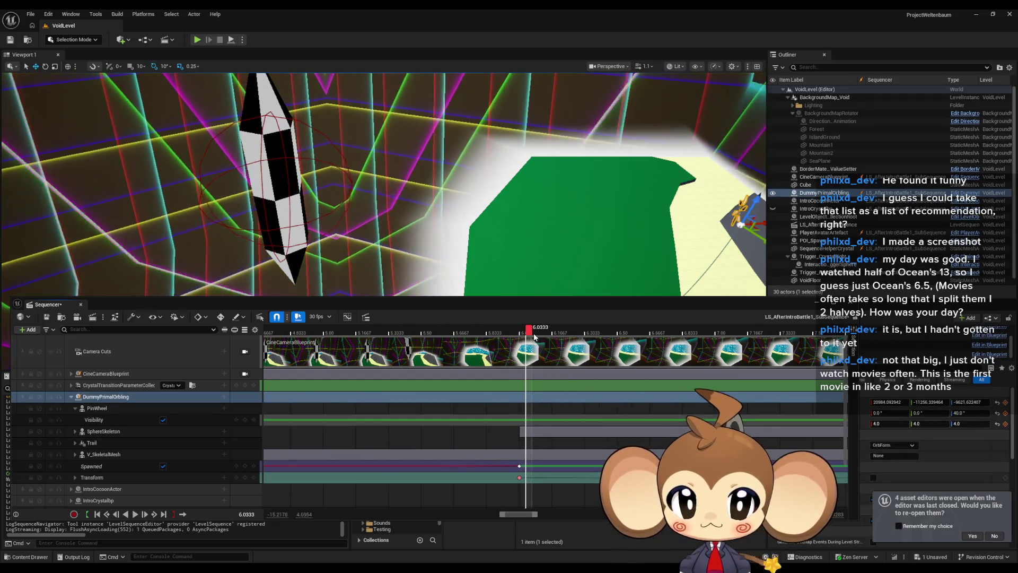
left_click_drag(526, 336, 520, 336)
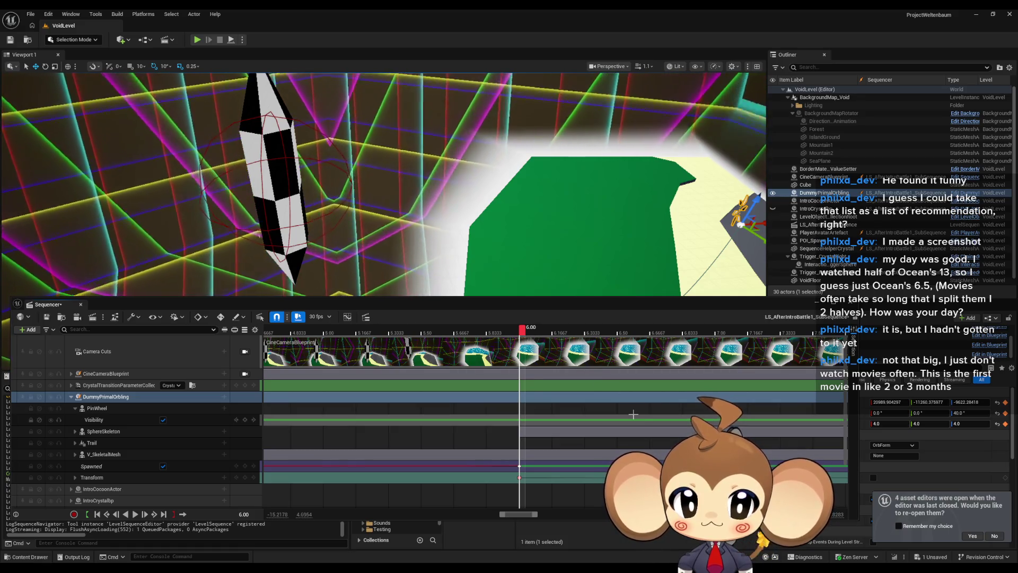
left_click(163, 420)
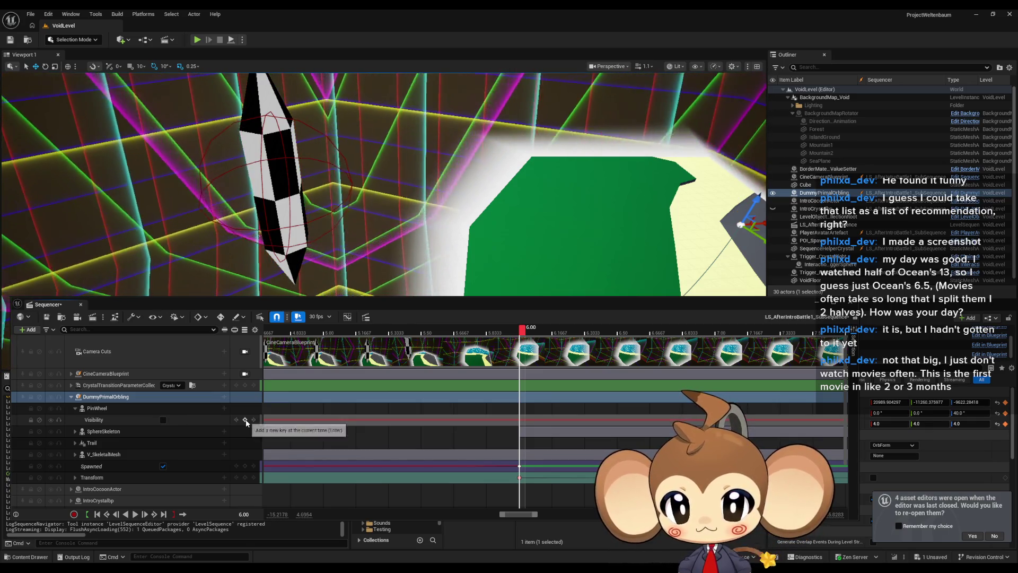
Scrub between 6 and 10 seconds to verify the PinWheel appears, then close Sequencer.
scroll(477, 431, "down", 8)
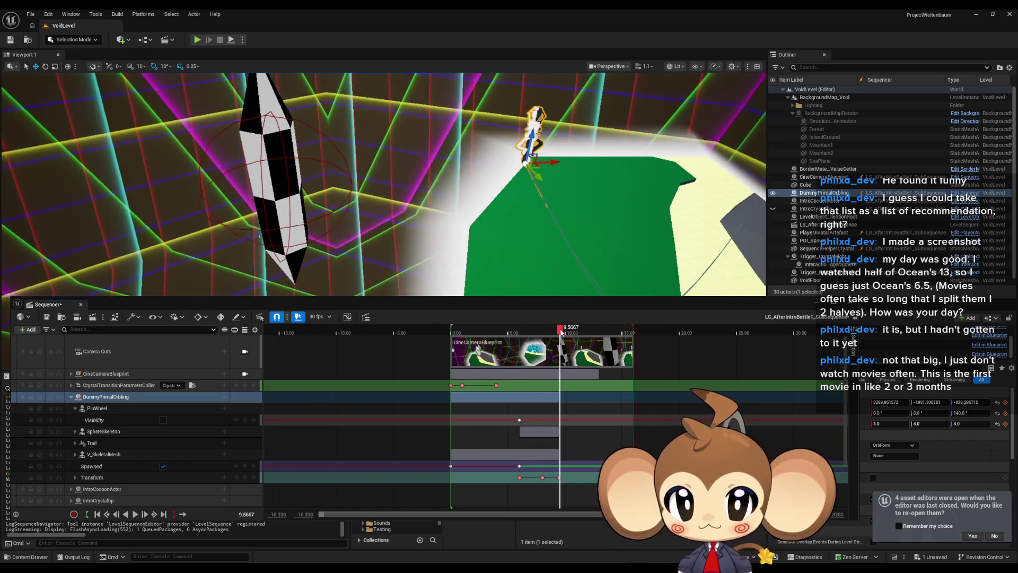
scroll(561, 332, "up", 10)
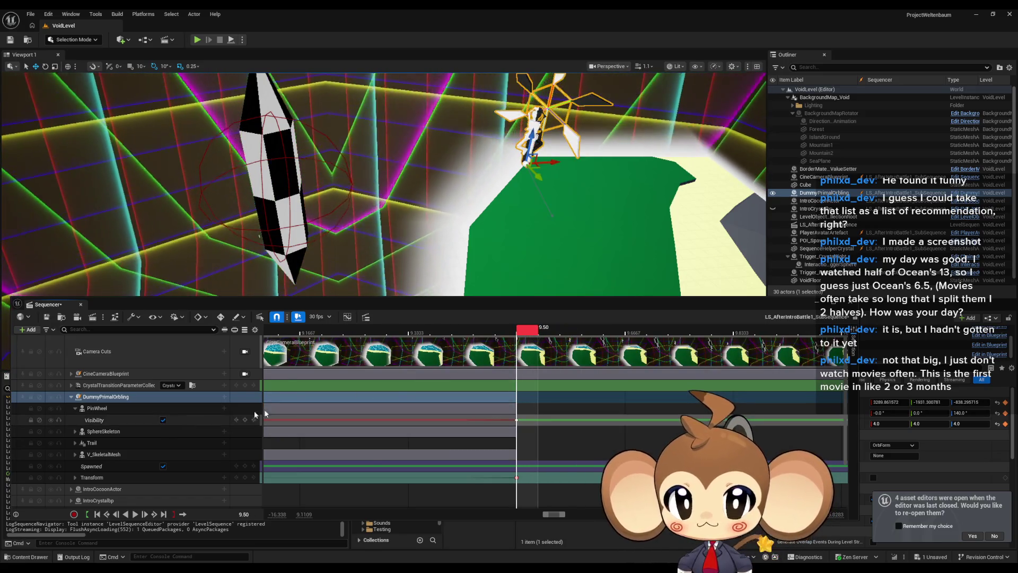
scroll(494, 439, "down", 1)
scroll(490, 441, "down", 5)
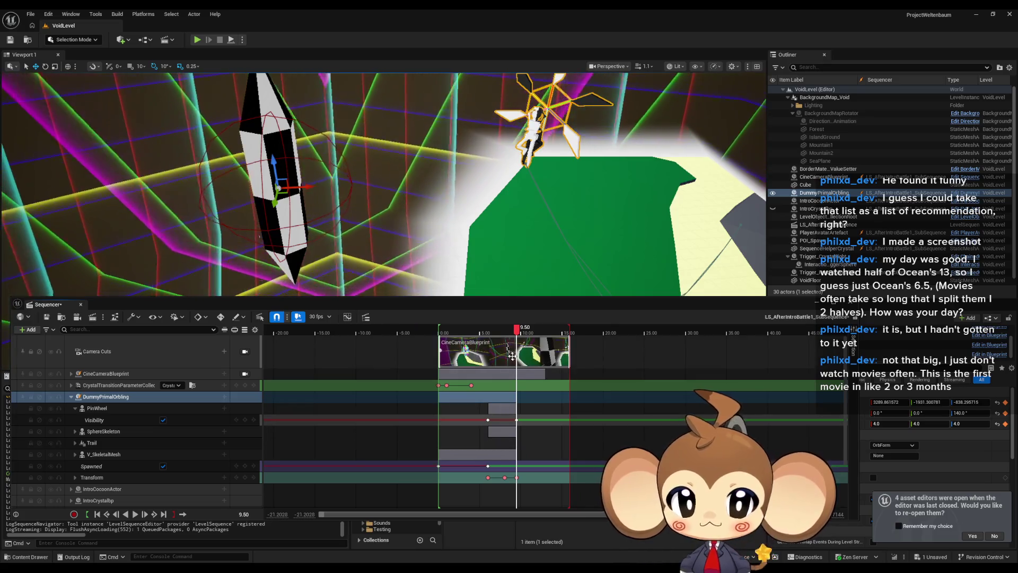
mouse_move(502, 331)
left_mouse_down()
mouse_move(471, 332)
mouse_move(492, 332)
left_mouse_up()
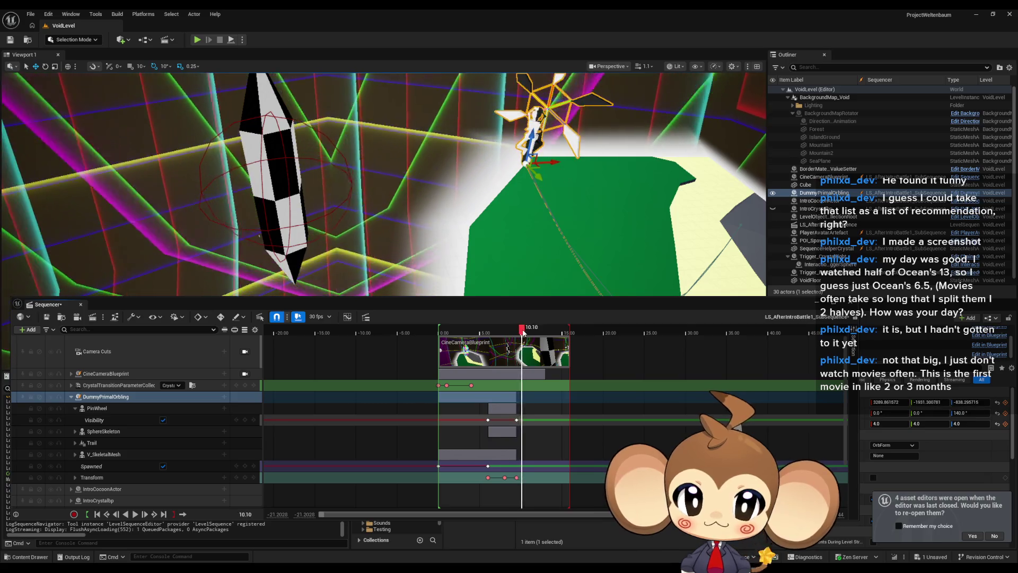
mouse_move(499, 331)
left_mouse_down()
mouse_move(484, 331)
mouse_move(523, 330)
mouse_move(486, 330)
left_mouse_up()
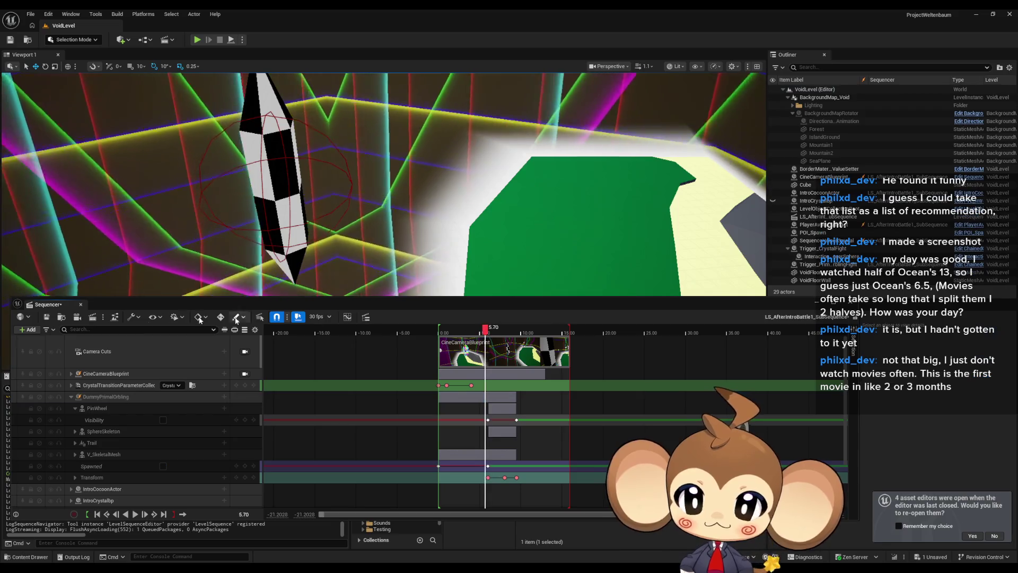
left_click(813, 306)
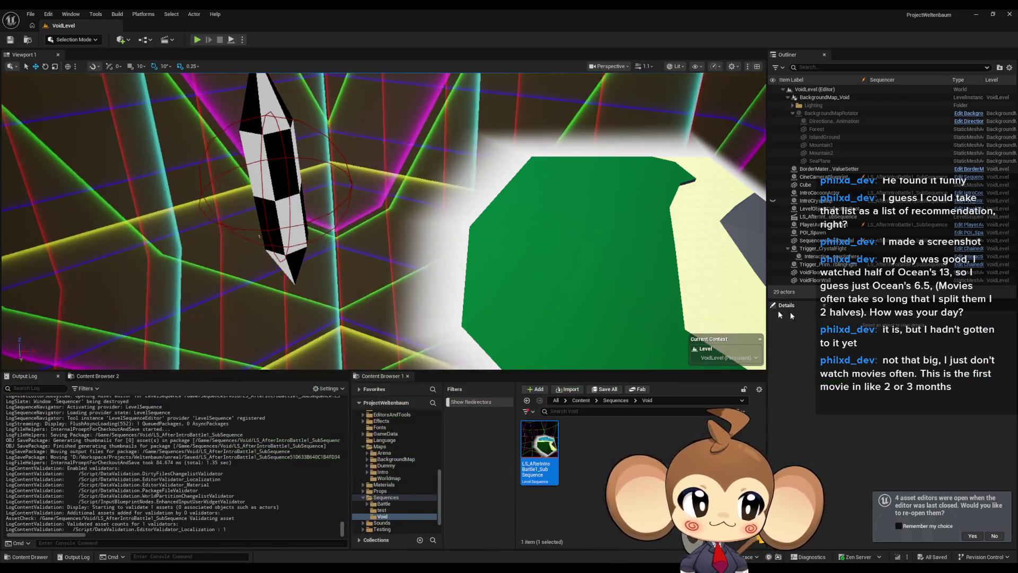
Play-test the level fullscreen, dismissing the warnings and reopen-editors notifications, then stop.
left_click(196, 41)
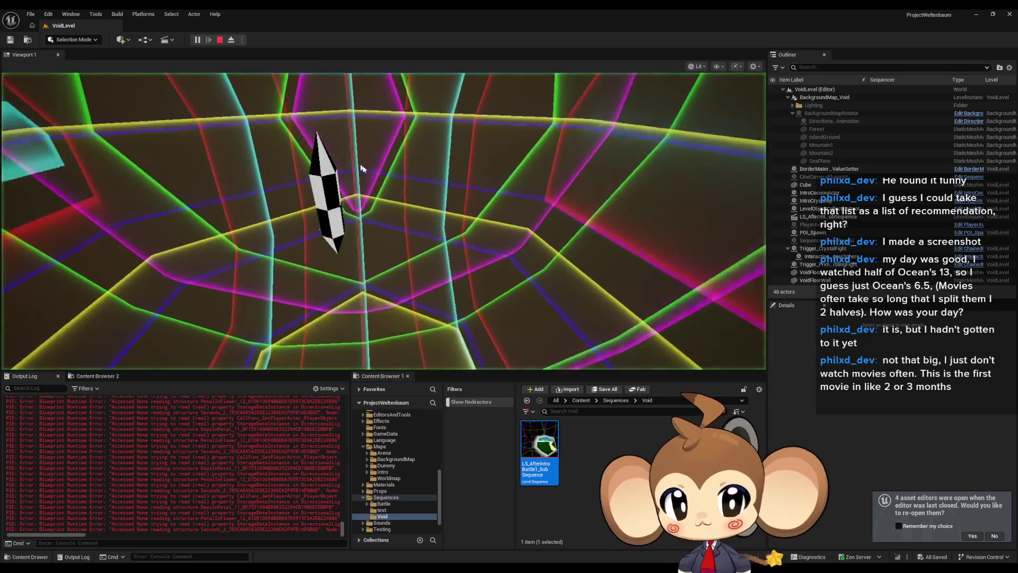
left_click(220, 40)
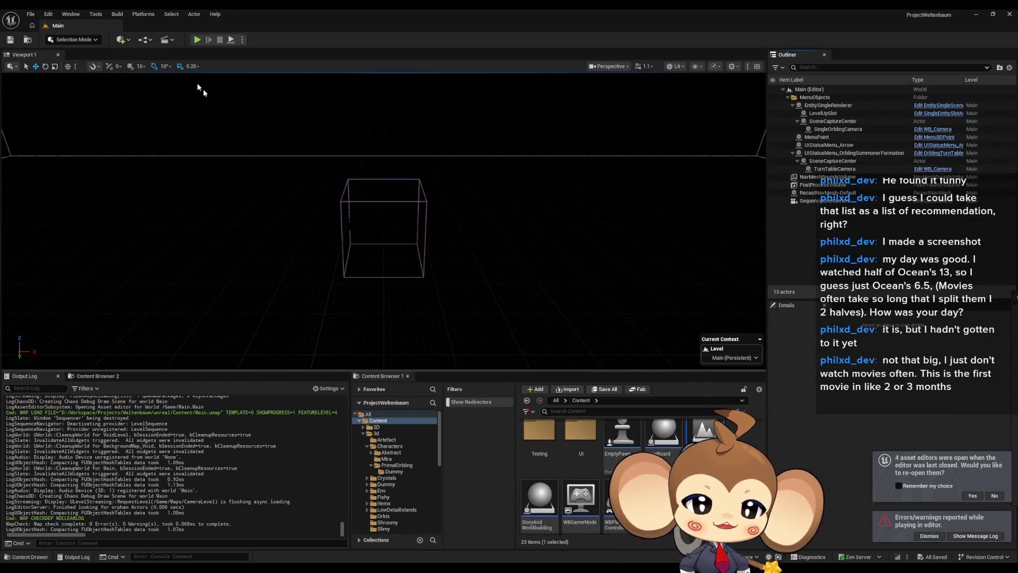
left_click(196, 40)
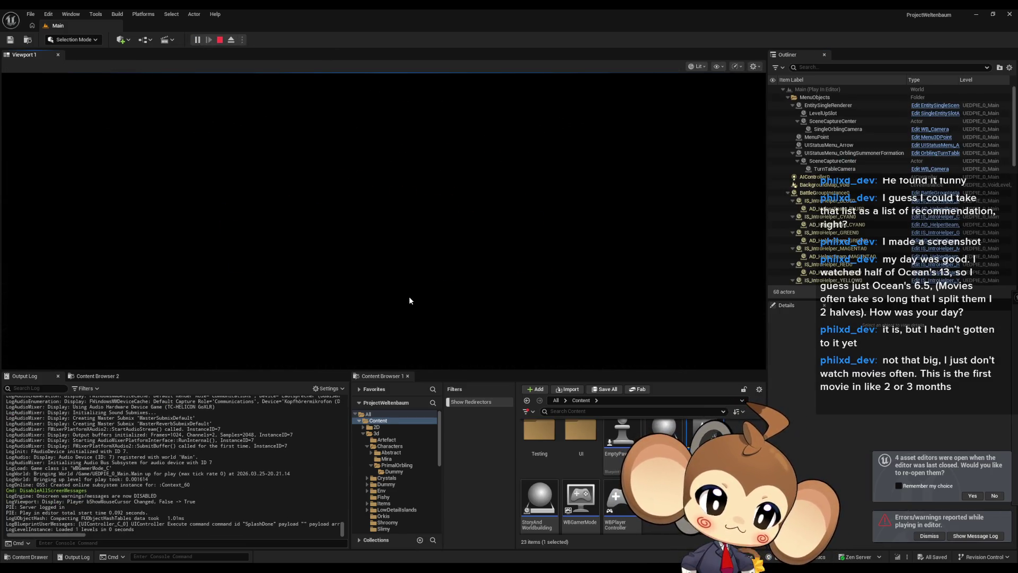
key("F11")
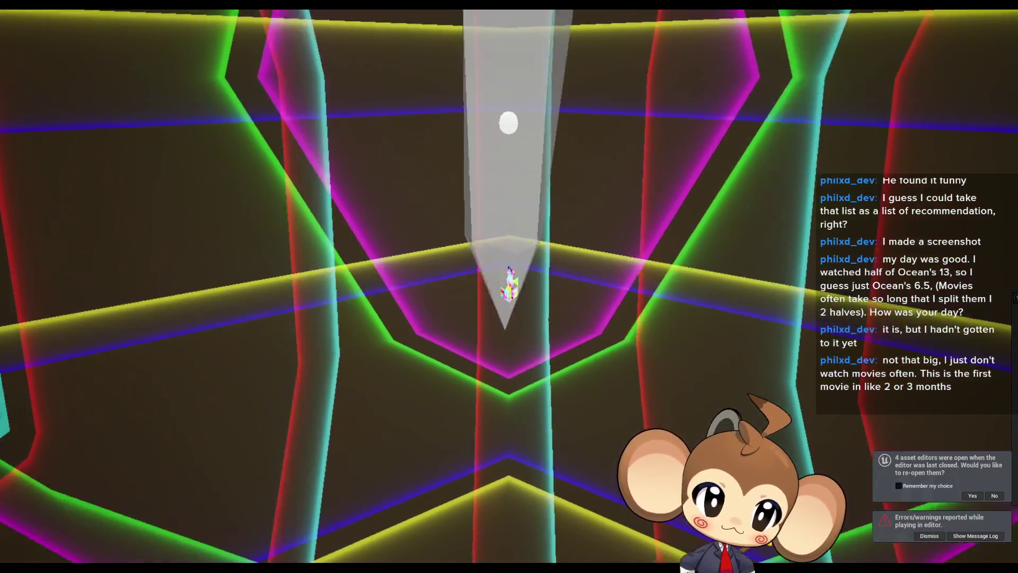
left_click(930, 536)
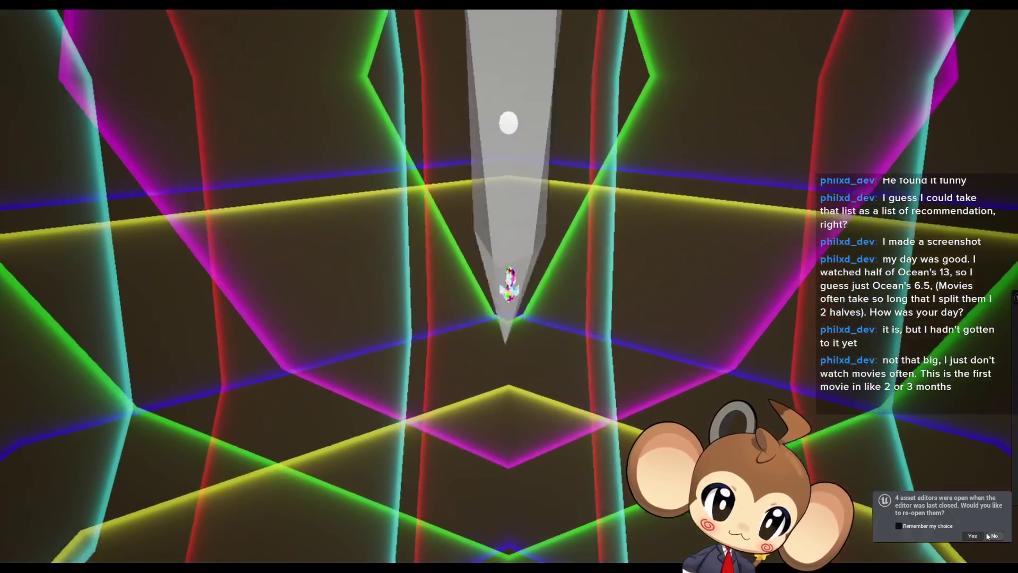
left_click(987, 533)
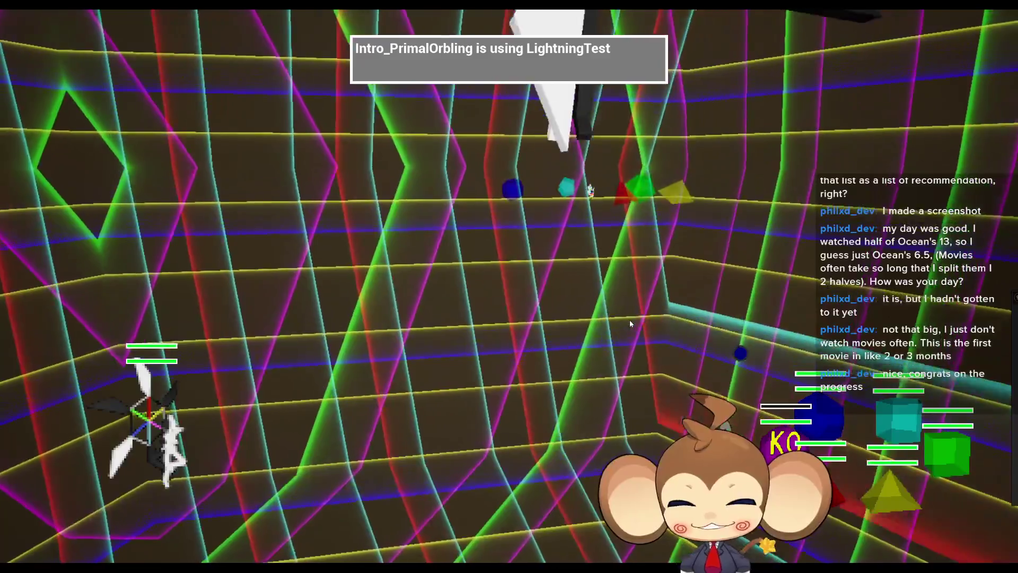
key("F11")
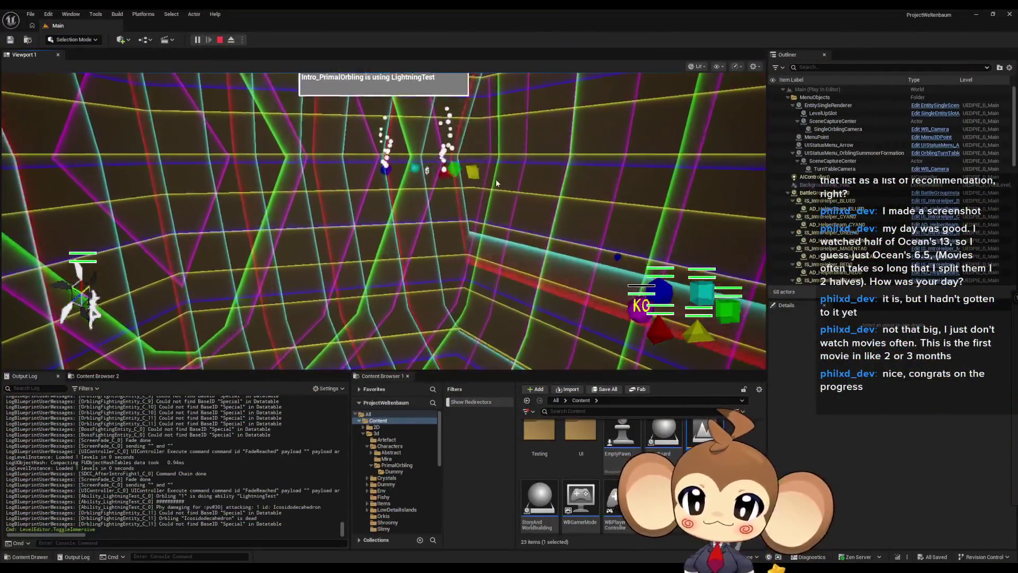
left_click(219, 41)
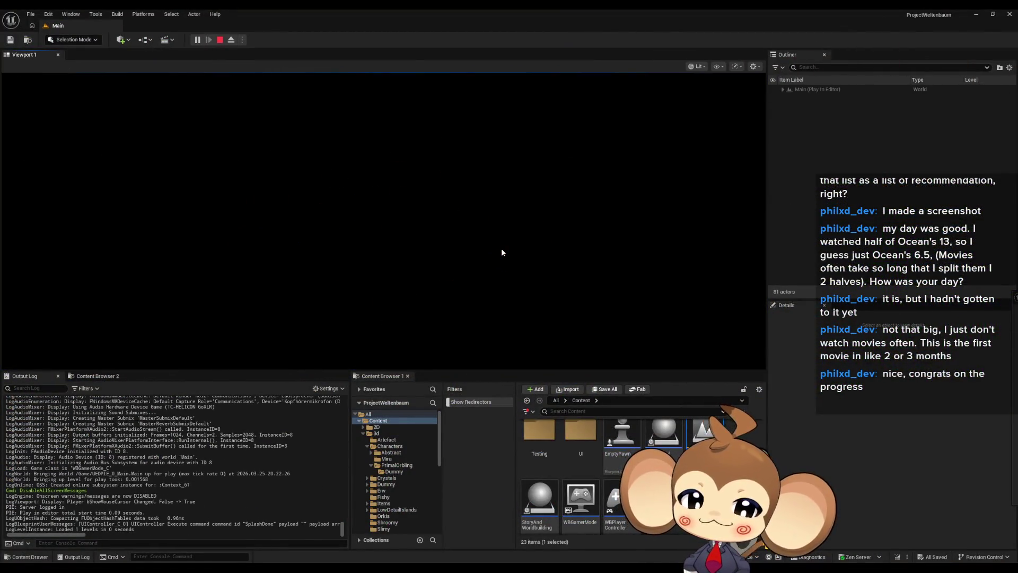
Watch the battle fullscreen with F11 to see the pinwheel beside the orbling, then stop.
key("F11")
key("alt+p")
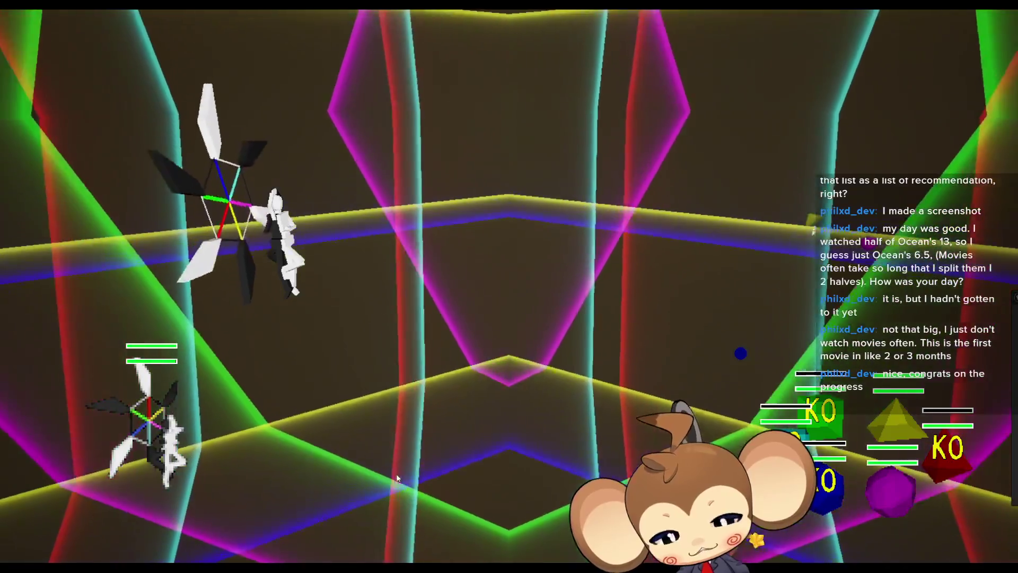
key("F11")
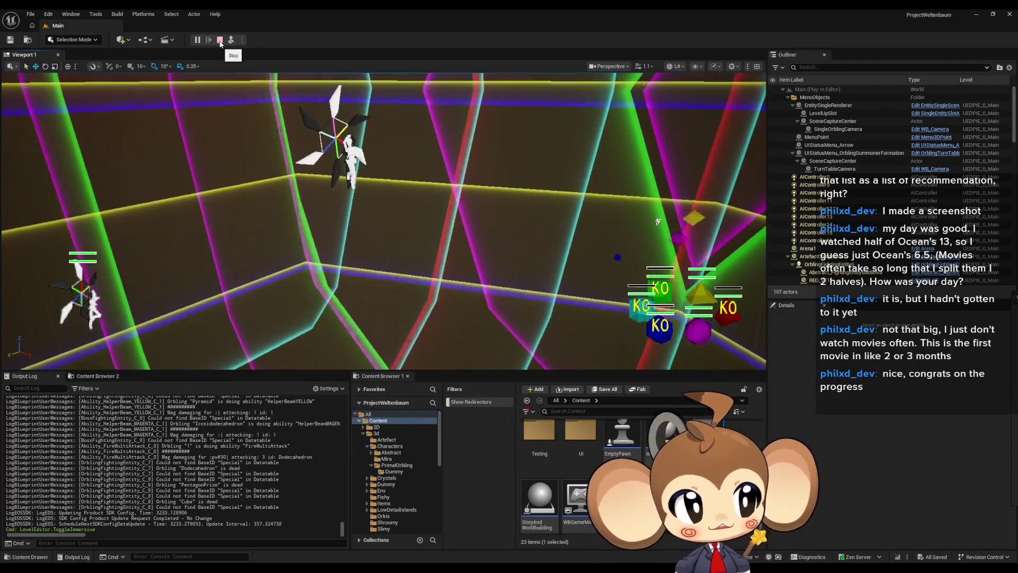
left_click(220, 40)
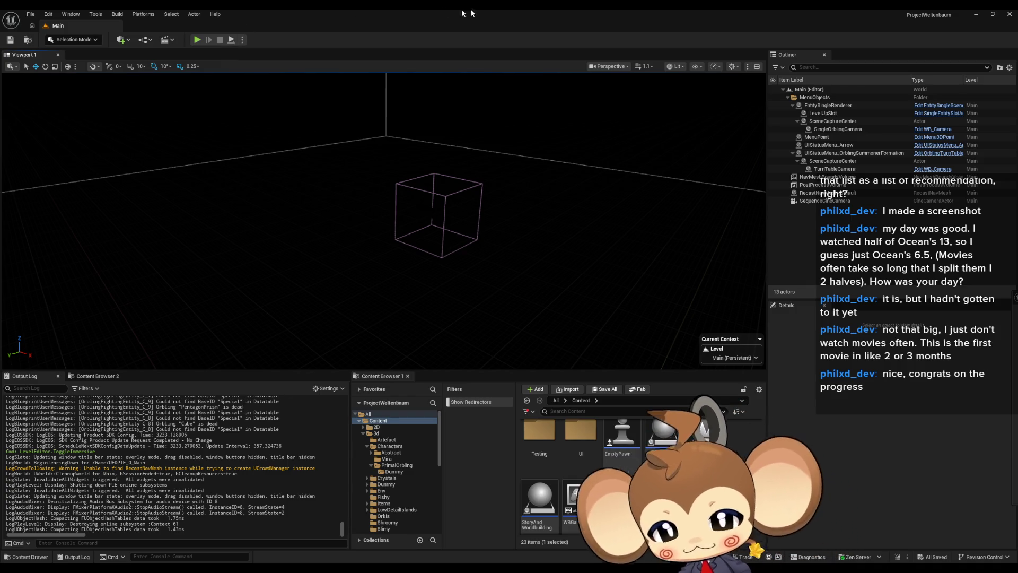
Open LS_AfterIntroBattle1_SubSequence from the Sequences > Void folder.
scroll(615, 472, "up", 5)
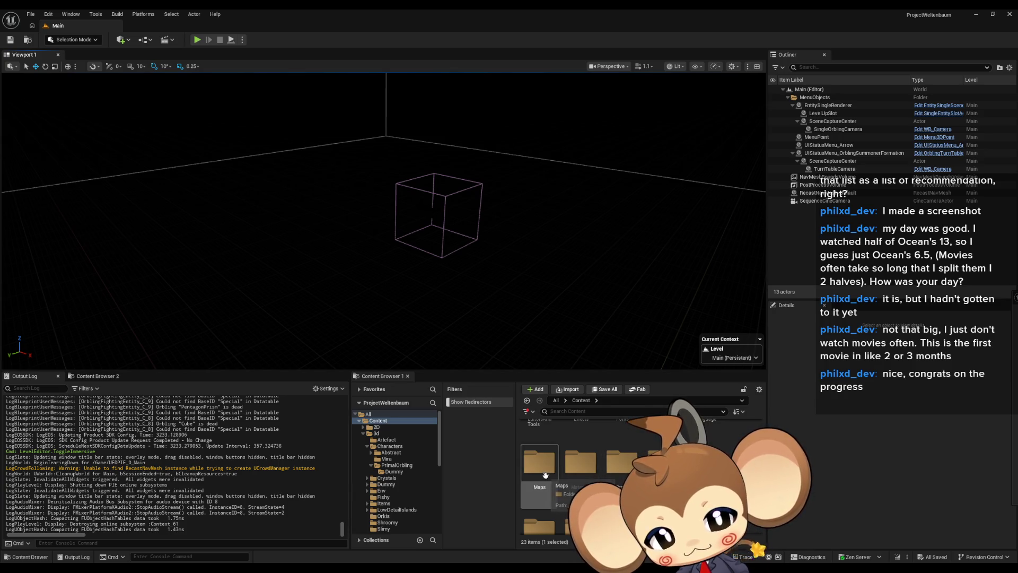
double_click(663, 462)
double_click(622, 462)
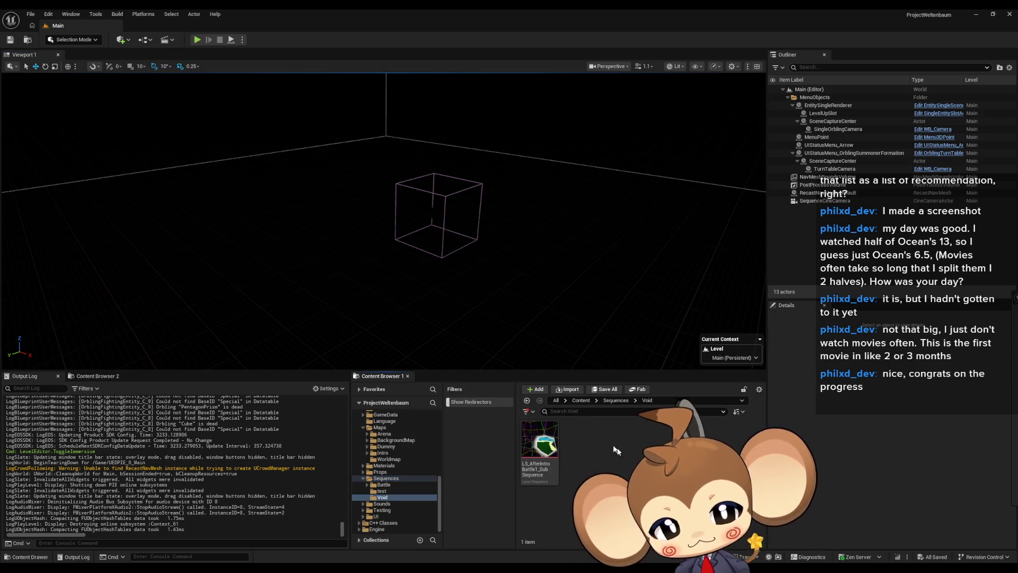
double_click(552, 450)
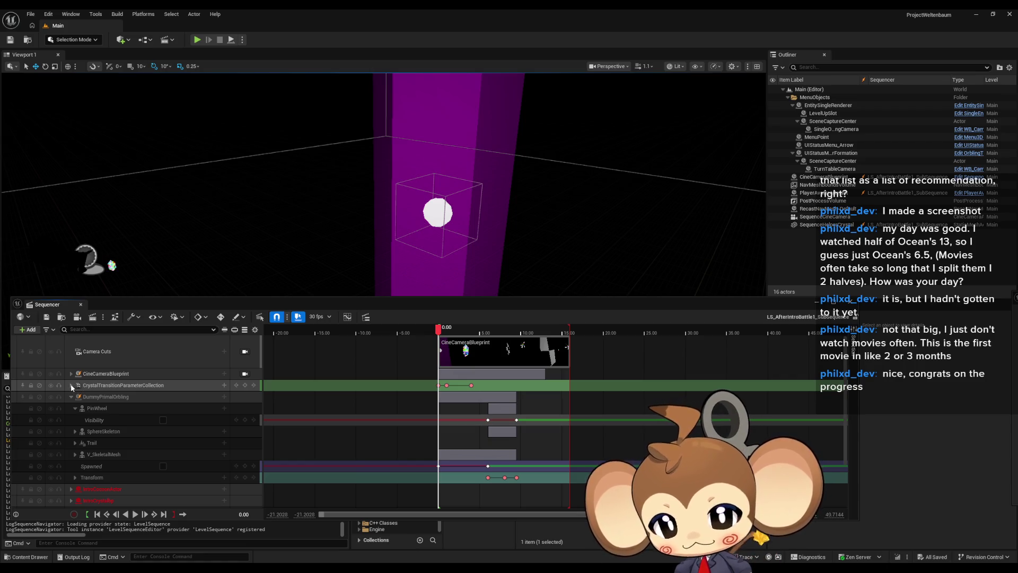
Inspect the CrystalTransitionParameterCollection and DummyPrimalOrbling tracks, then open the 4-second event's director blueprint.
left_click(71, 385)
left_click(75, 397)
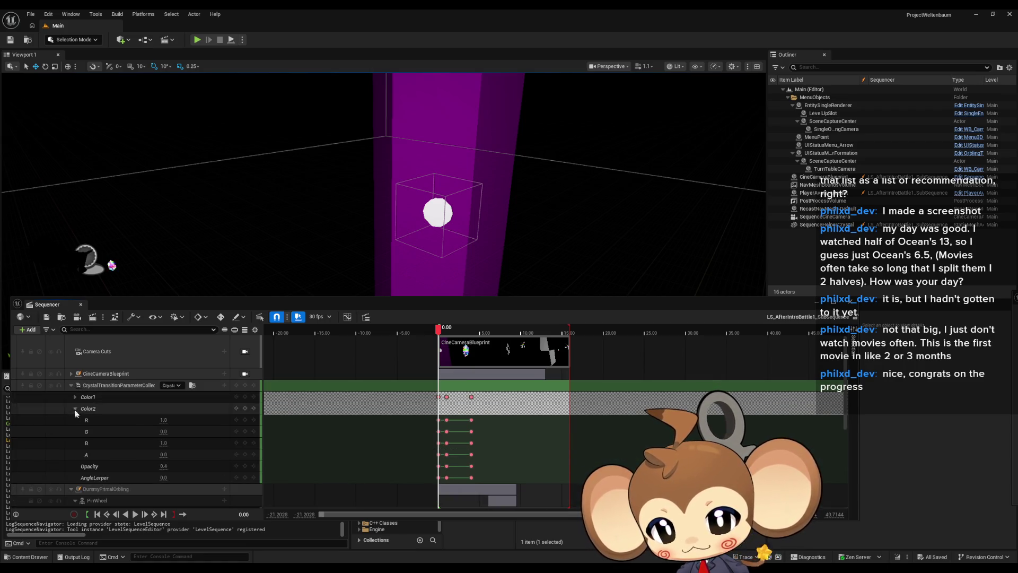
left_click(74, 409)
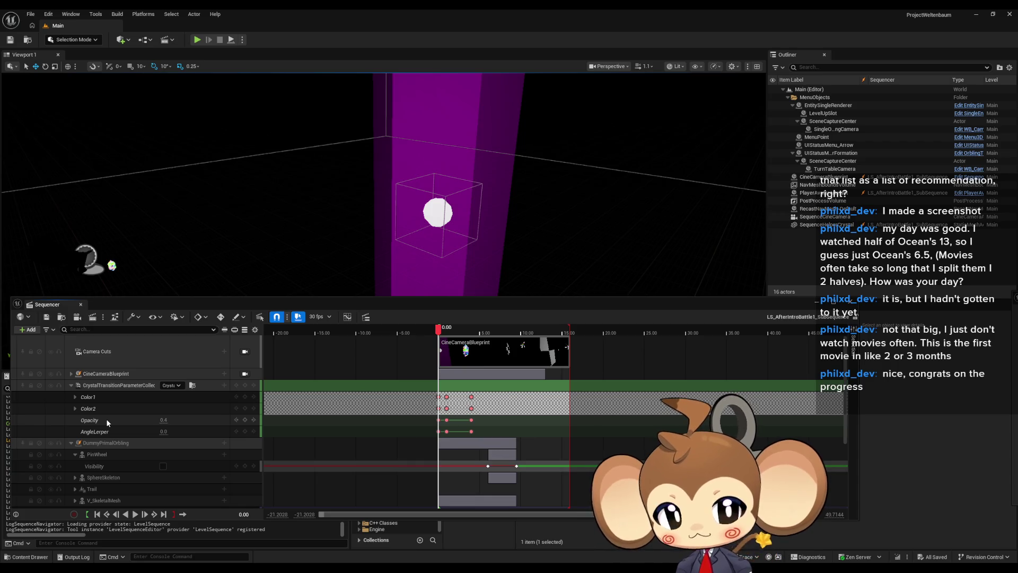
left_click(71, 385)
left_click(71, 397)
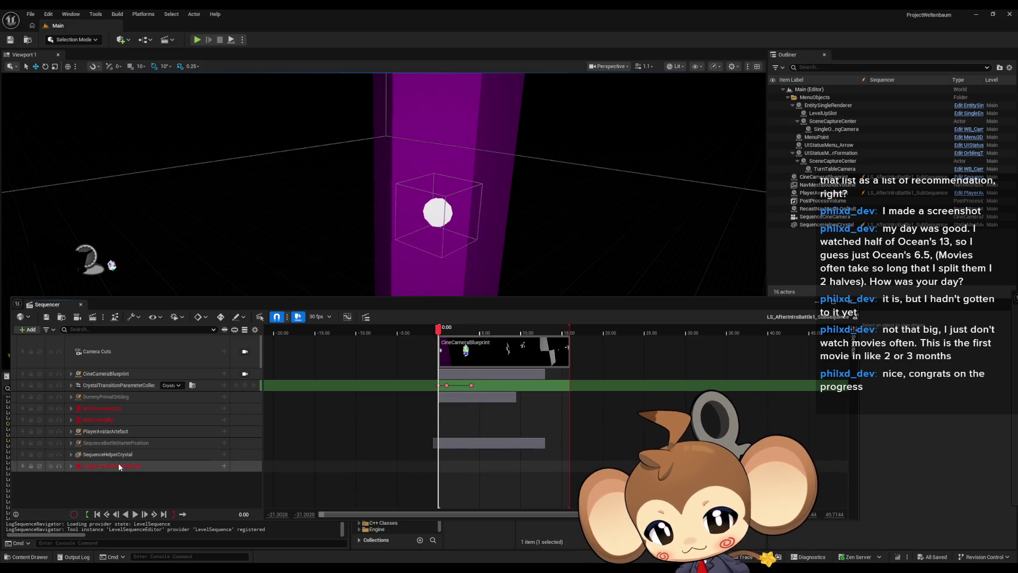
left_click(71, 386)
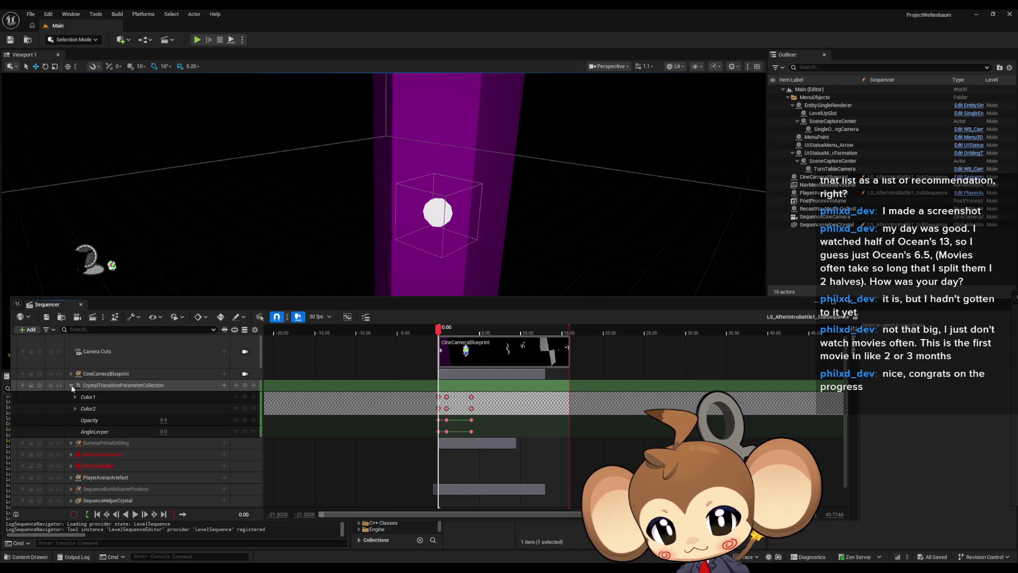
left_click(71, 386)
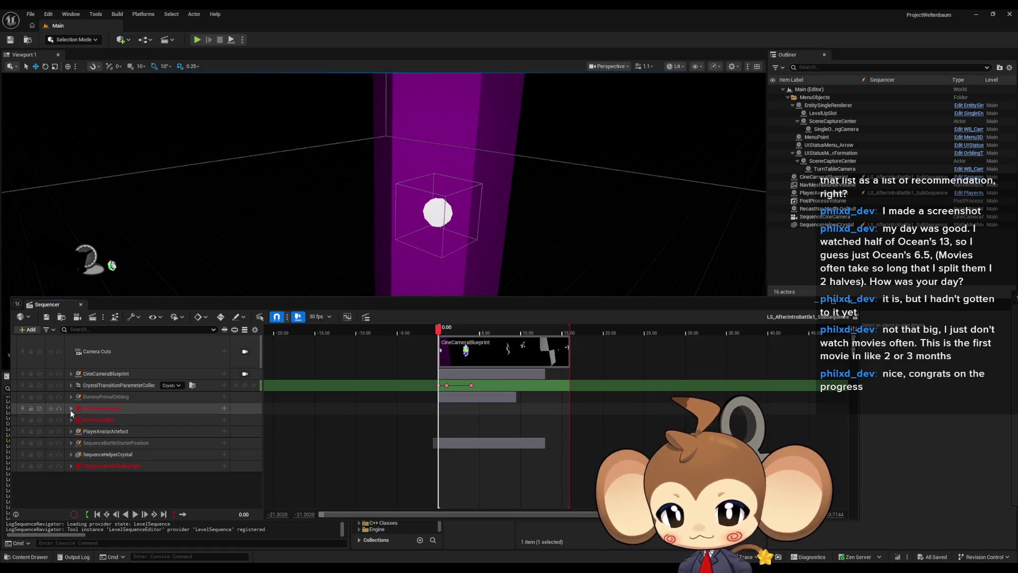
left_click(71, 408)
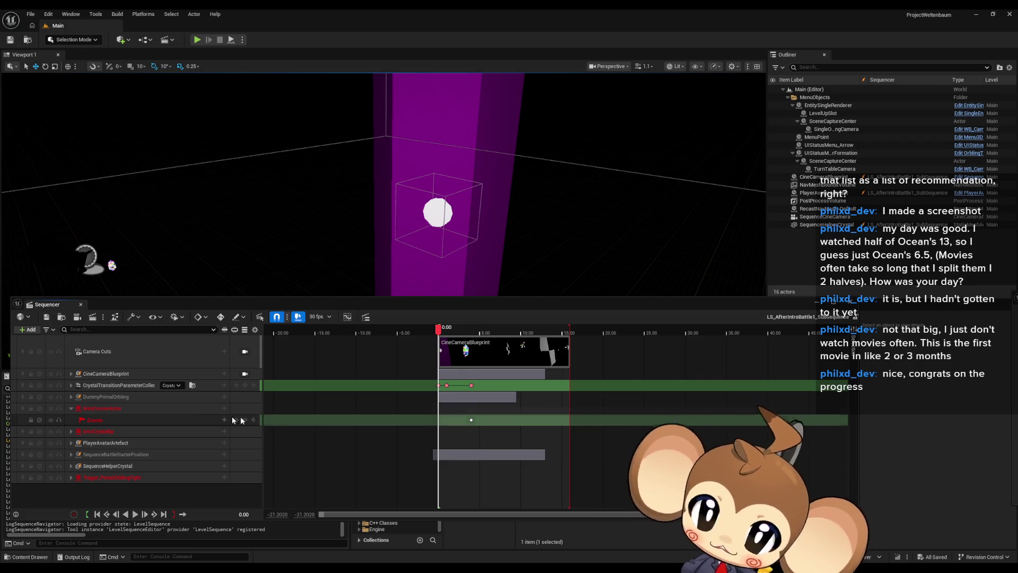
left_click(472, 420)
double_click(472, 420)
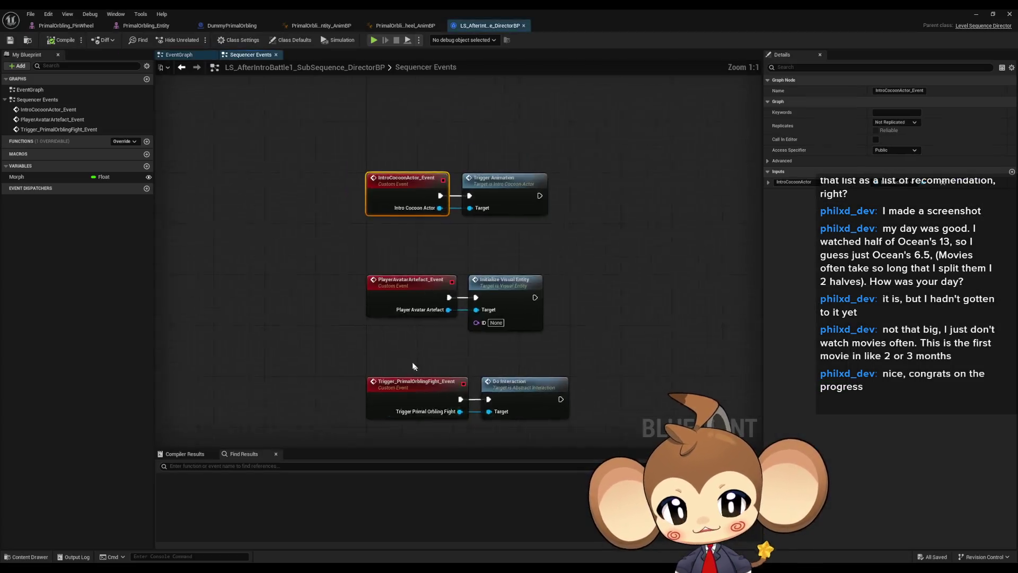
Open IntroCocoonActor's TriggerAnimation graph and select its Play Animation and Clear Morph Targets nodes.
left_click(552, 251)
double_click(551, 251)
left_click(479, 287)
left_click(562, 265)
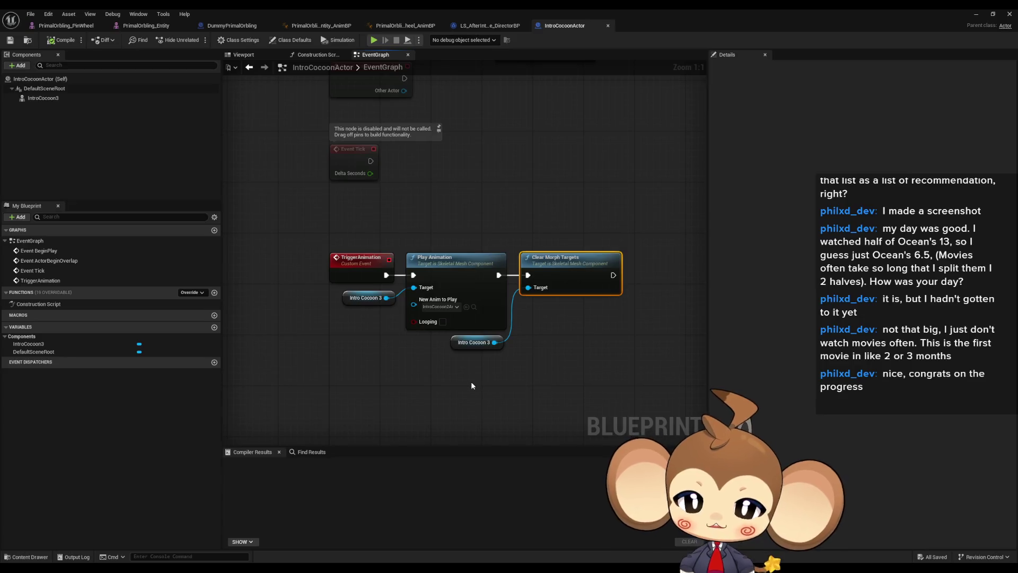
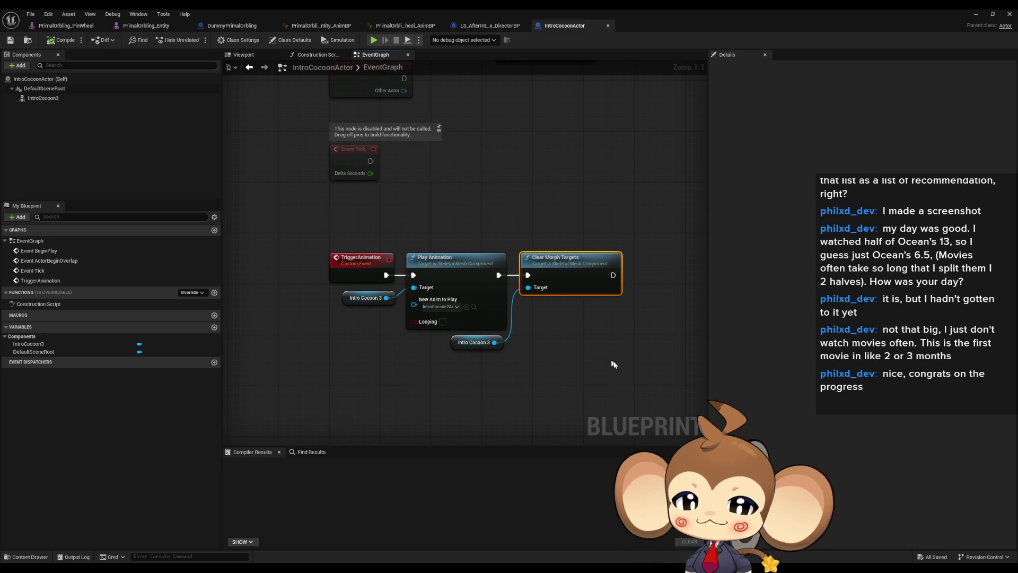
Restore, move and minimize the IntroCocoonActor Blueprint window, then shift the Sequencer up.
double_click(543, 8)
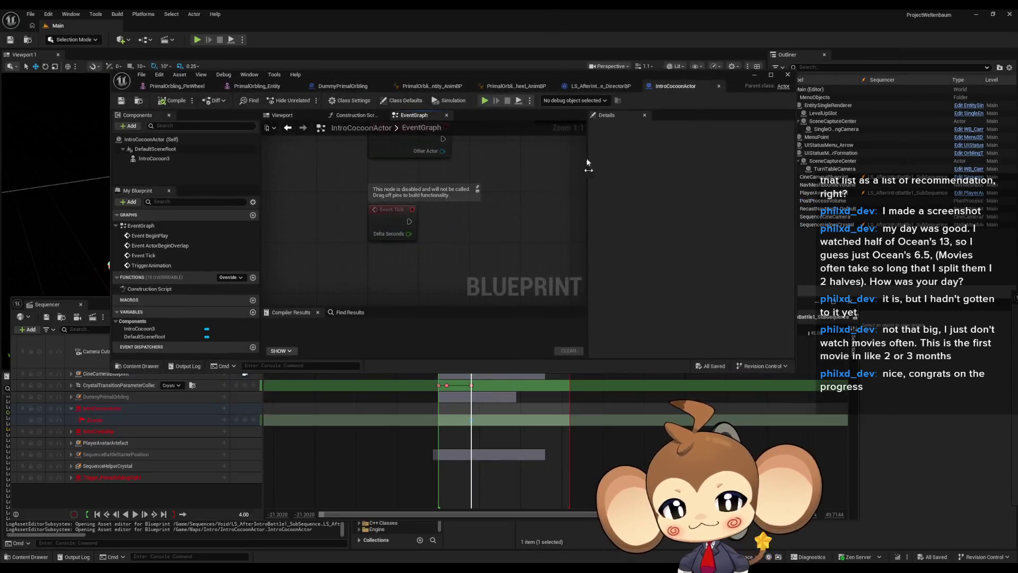
left_click_drag(475, 72, 442, 13)
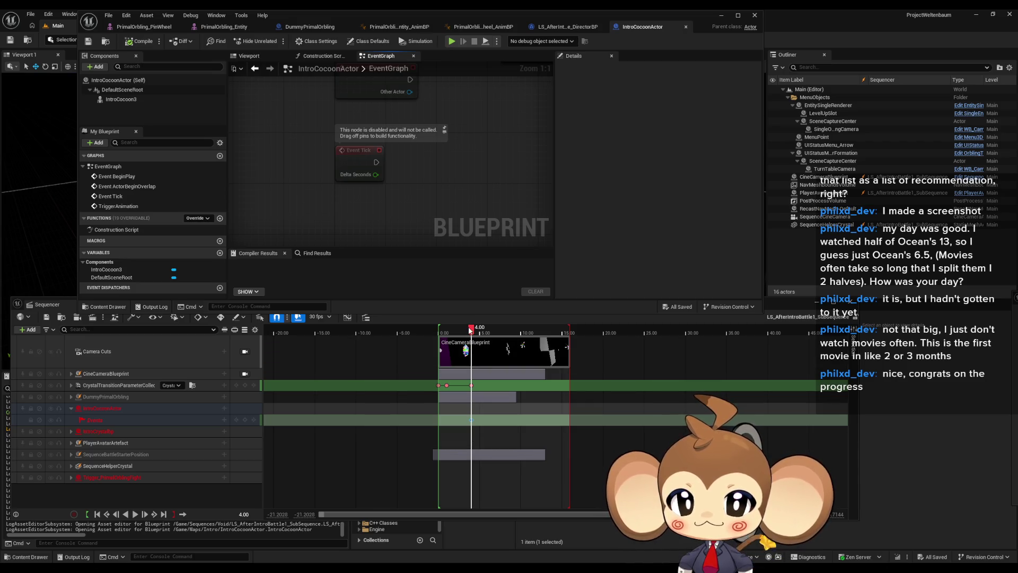
left_click(722, 14)
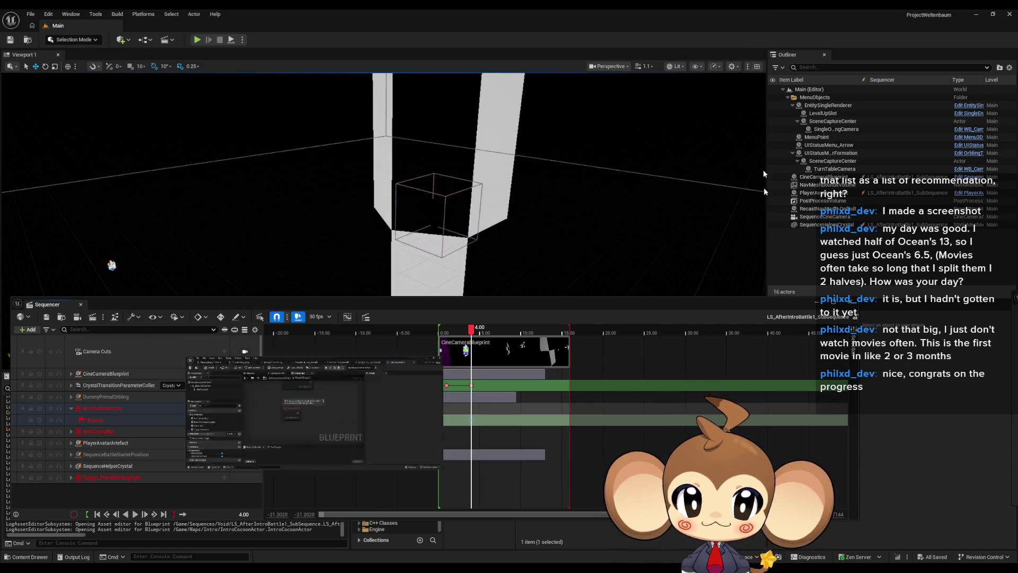
left_click_drag(666, 304, 670, 148)
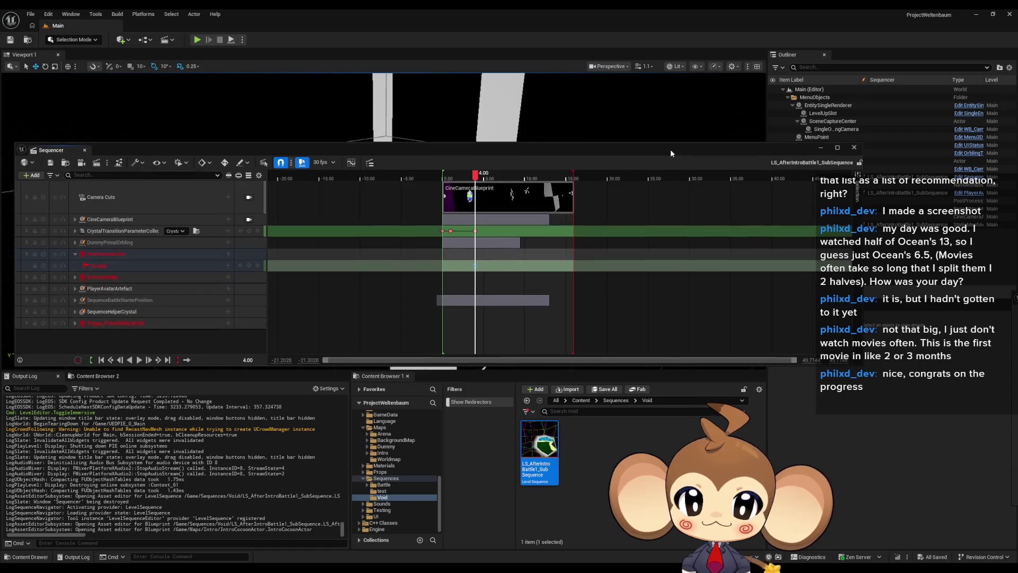
Load the VoidLevel map from Content > Maps > Intro.
left_click(581, 400)
double_click(664, 480)
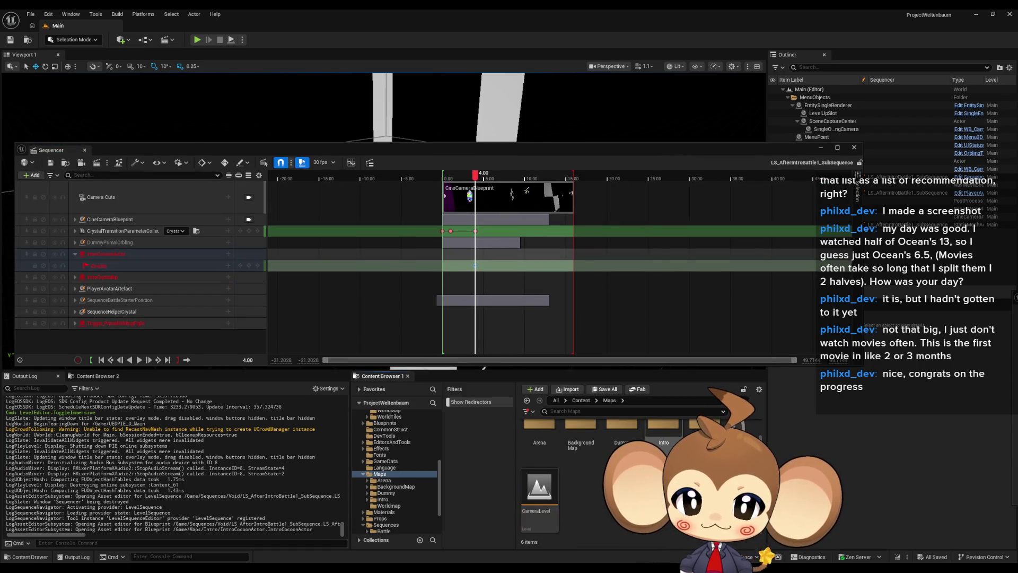
double_click(663, 427)
double_click(622, 485)
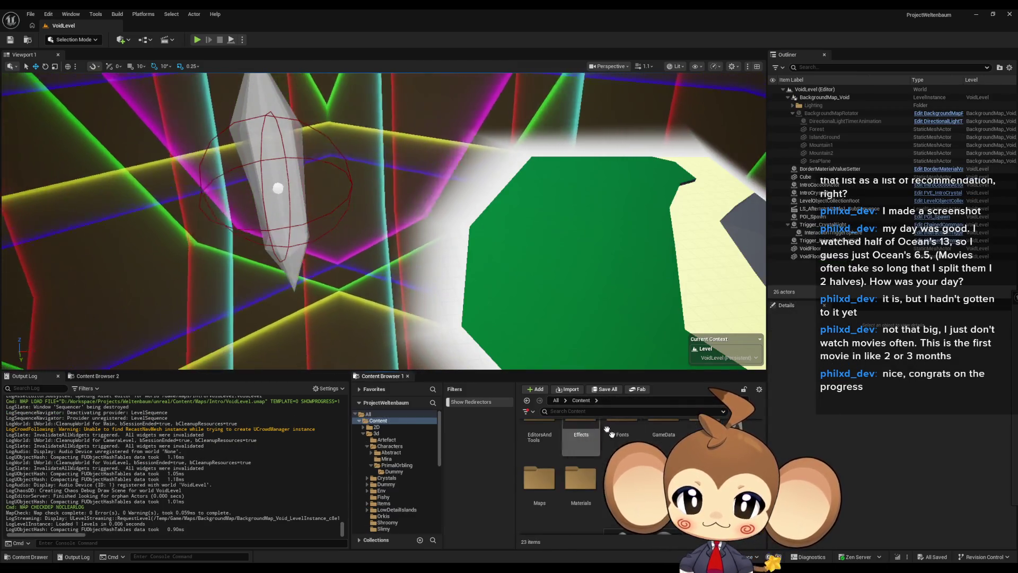
Open LS_AfterIntroBattle1_SubSequence from Content > Sequences > Void in Sequencer.
double_click(663, 480)
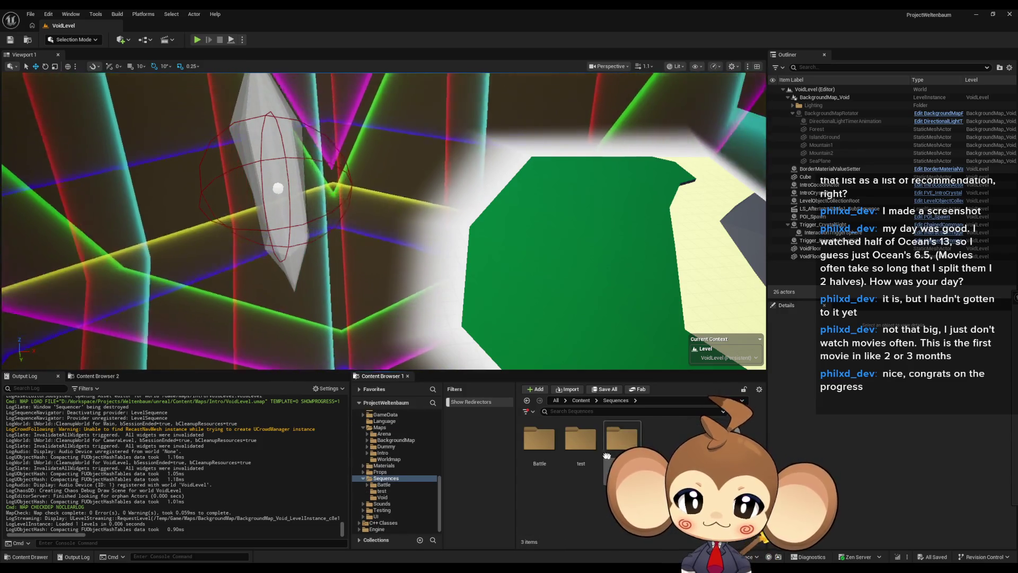
double_click(622, 439)
double_click(539, 443)
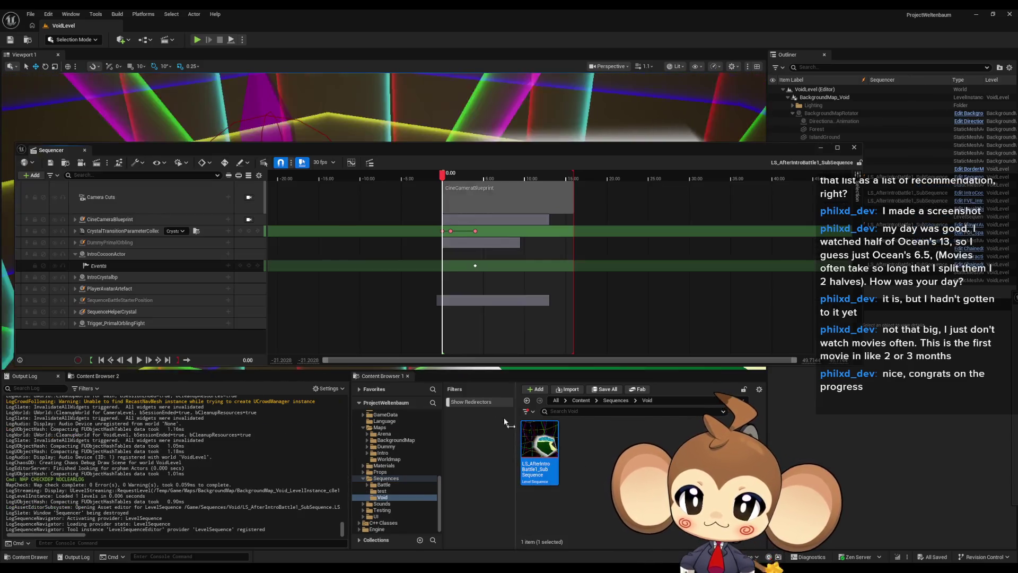
left_click_drag(467, 150, 486, 370)
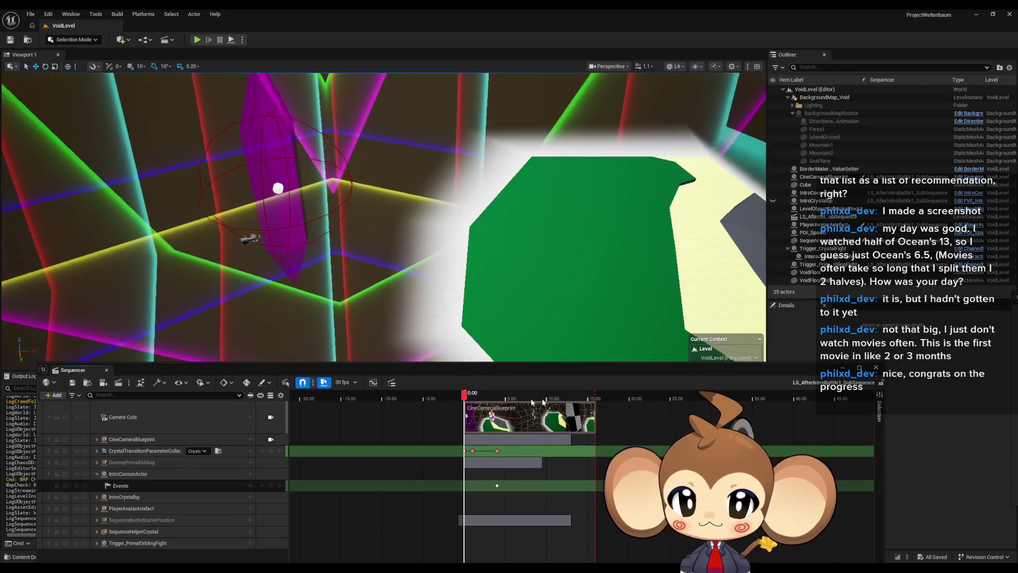
Scrub the sequence to 5.8667, select IntroCocoonActor and open its Blueprint for editing.
left_click(473, 397)
mouse_move(473, 397)
left_mouse_down()
mouse_move(456, 398)
mouse_move(549, 406)
mouse_move(537, 406)
left_mouse_up()
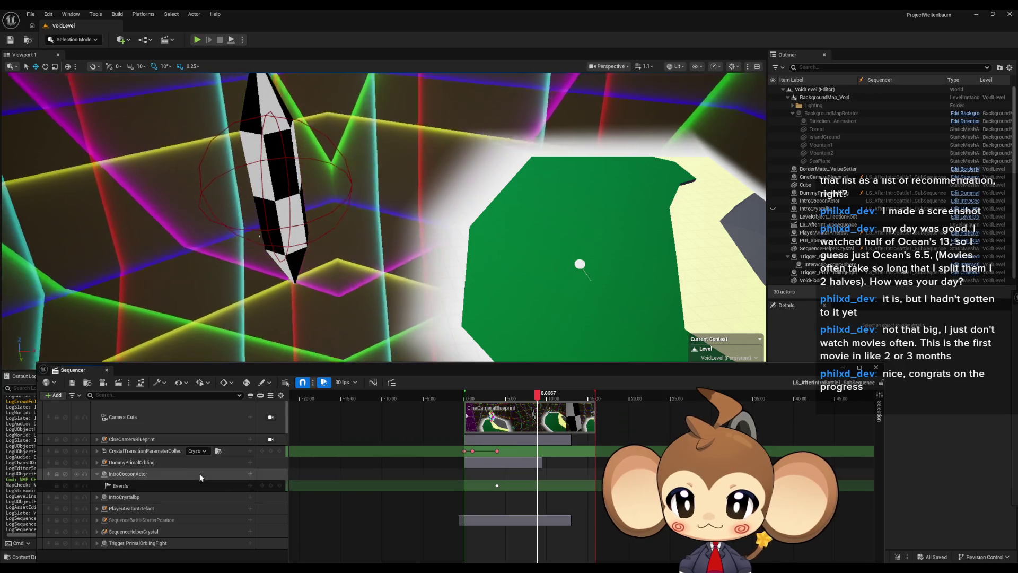
left_click(204, 472)
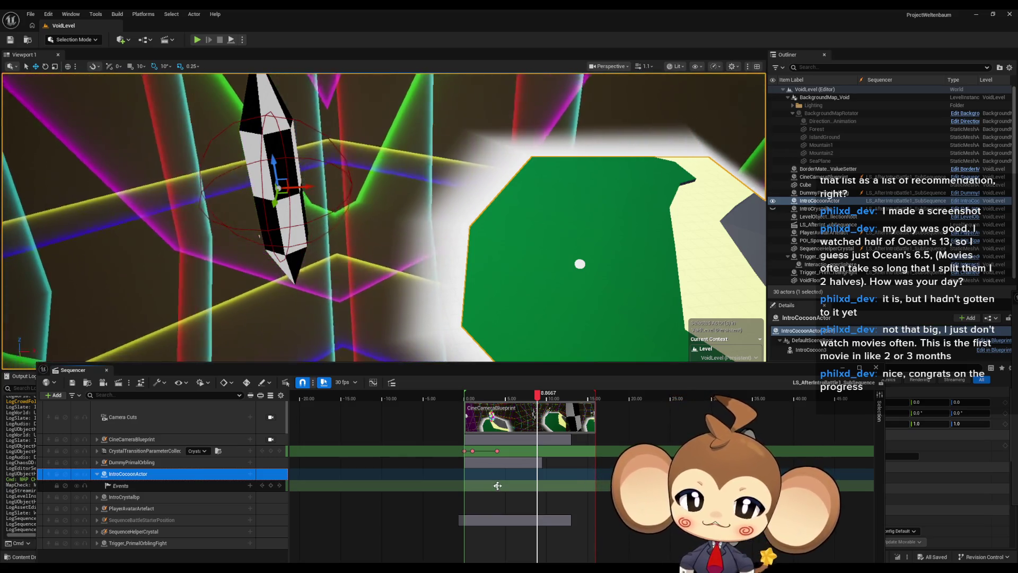
mouse_move(536, 367)
left_mouse_down()
mouse_move(512, 153)
mouse_move(479, 116)
mouse_move(492, 185)
left_mouse_up()
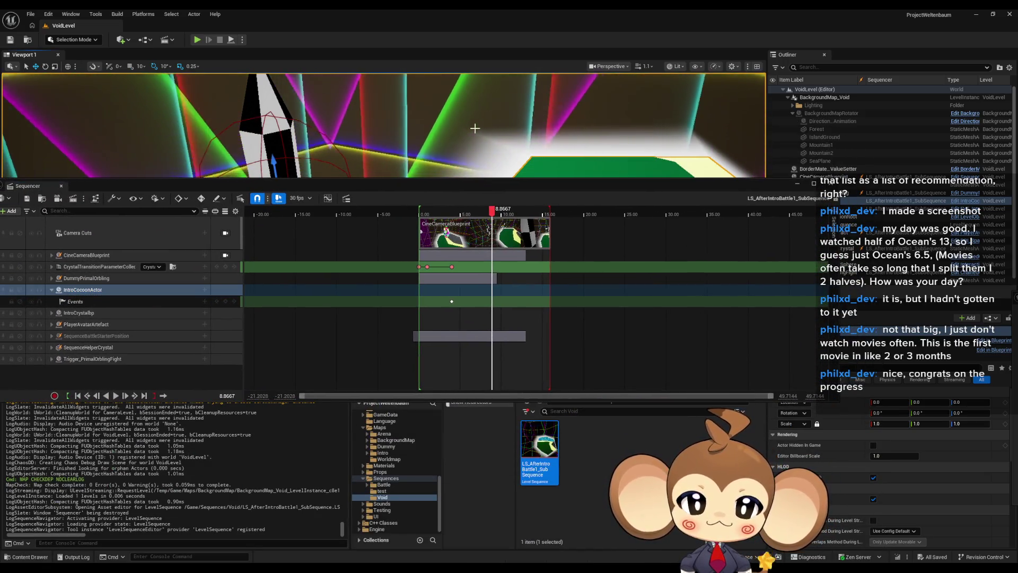
left_click(966, 201)
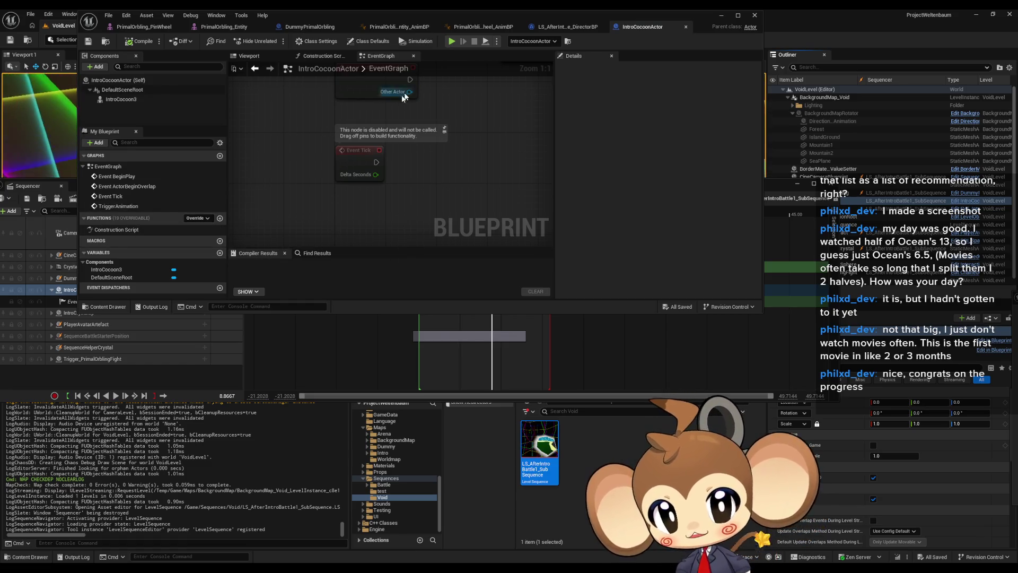
Select the IntroCocoon3 component and open its IntroCocoon2 skeletal mesh asset from the Mesh details.
left_click(131, 102)
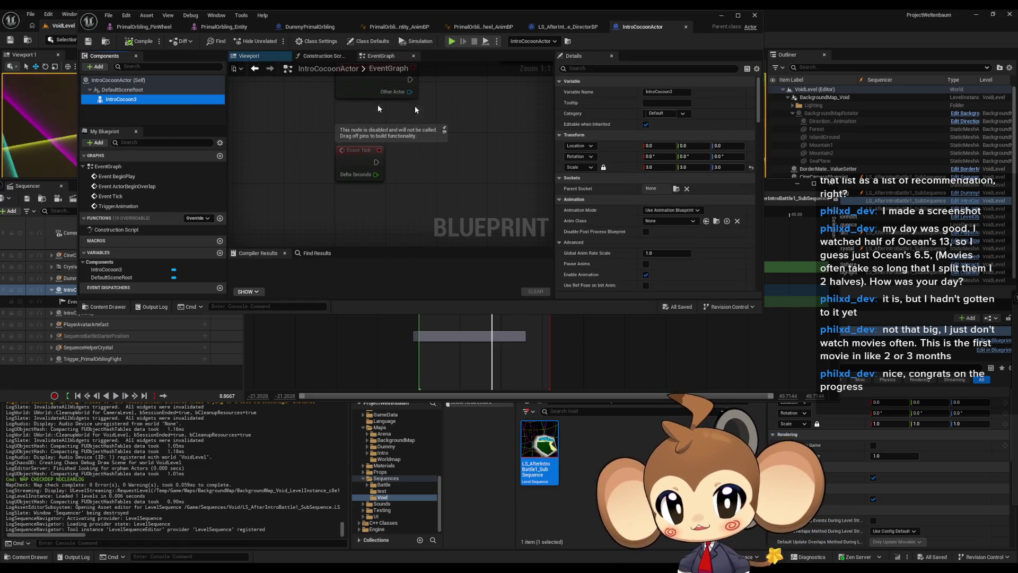
scroll(711, 233, "down", 3)
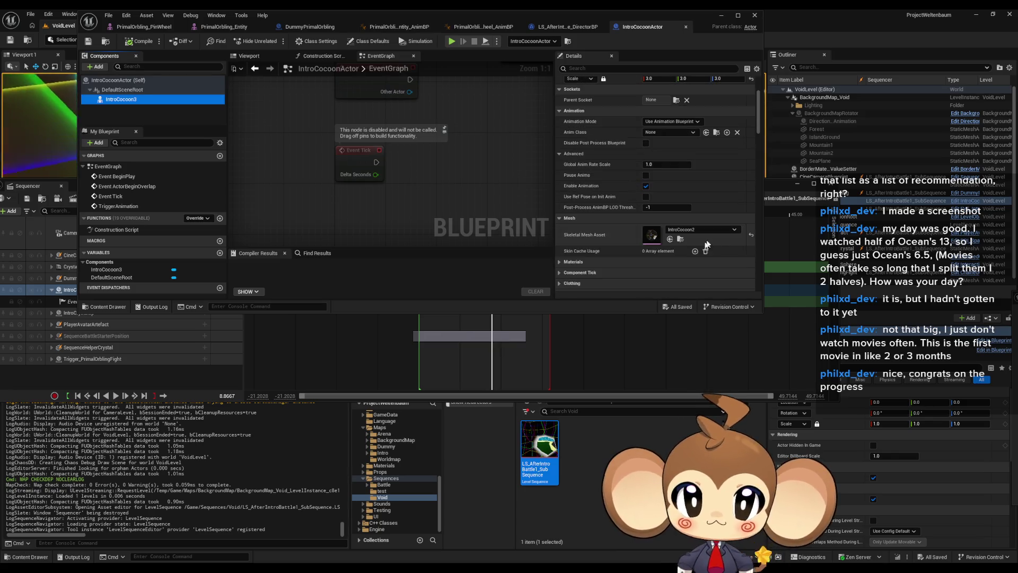
left_click(651, 240)
double_click(651, 239)
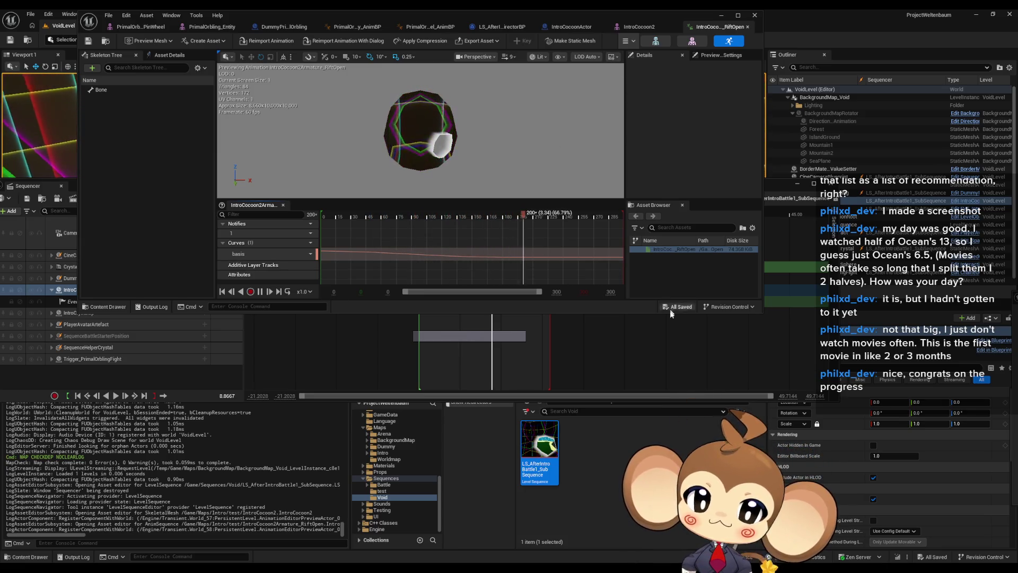
Reveal the Sequencer, inspect Trigger_PrimalOrblingFight's Events and SequenceHelperCrystal, and scrub to 13.3333.
left_click_drag(763, 314, 776, 186)
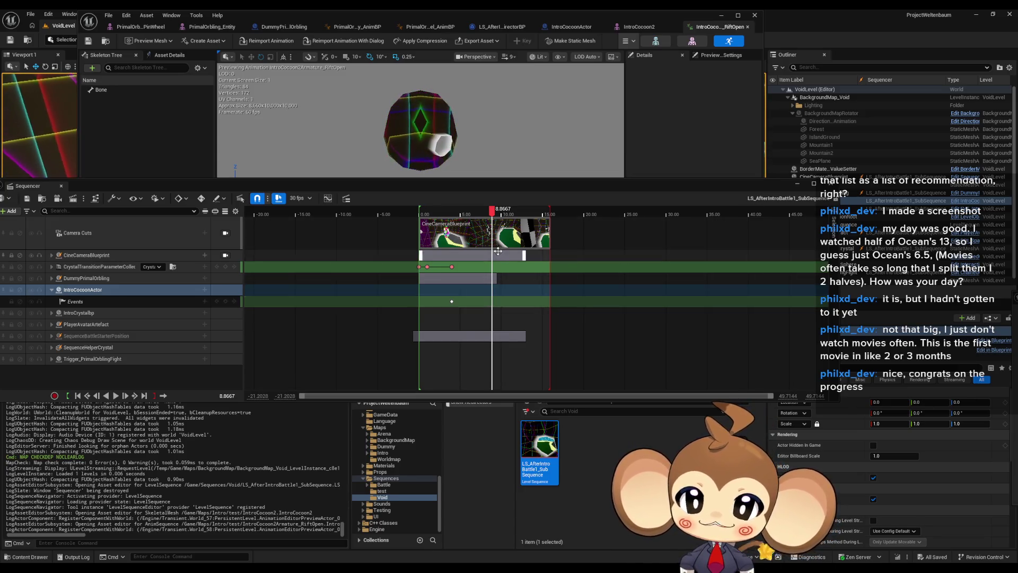
left_click(52, 359)
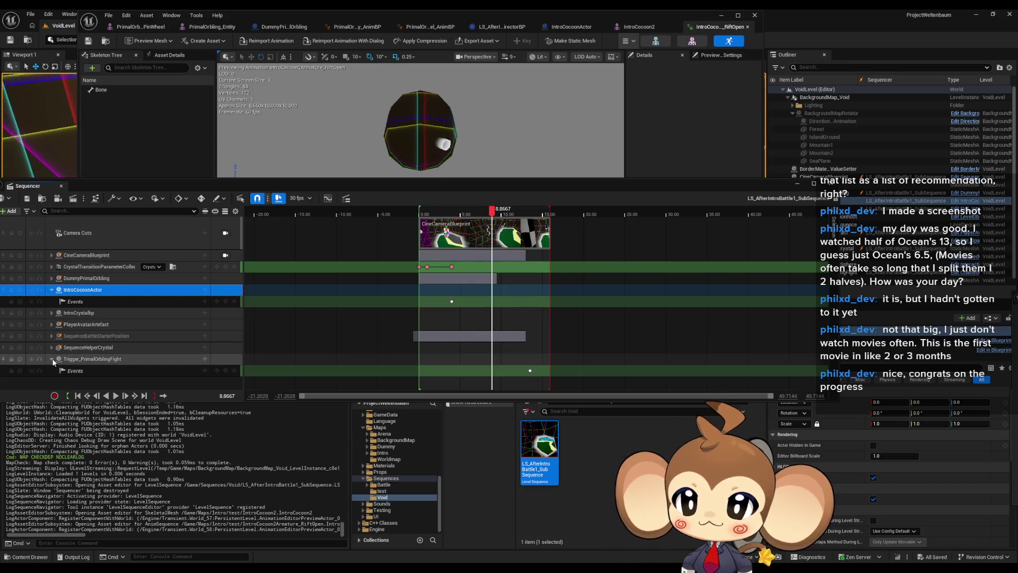
left_click(52, 347)
scroll(418, 381, "down", 2)
scroll(418, 381, "down", 1)
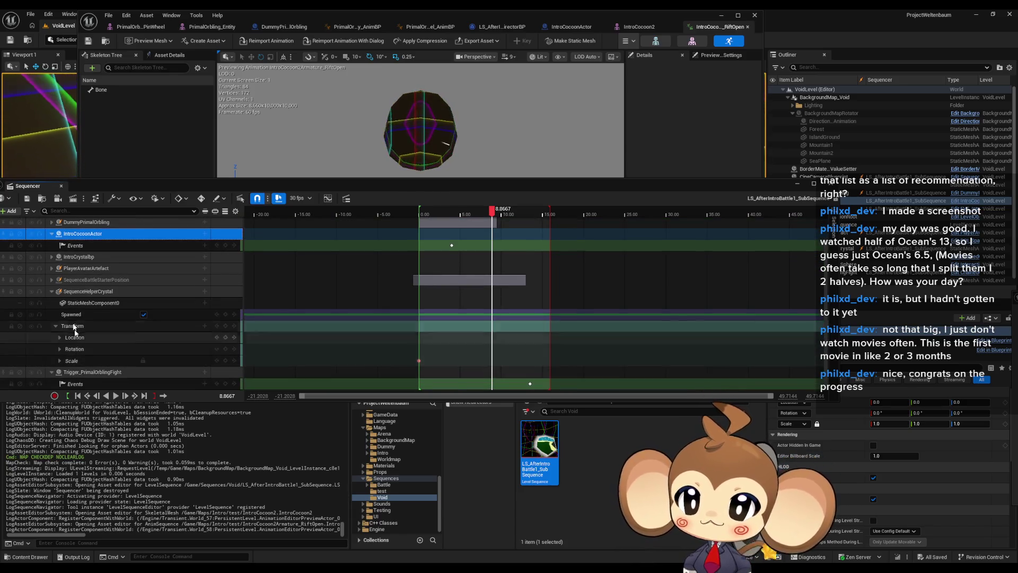
left_click(51, 291)
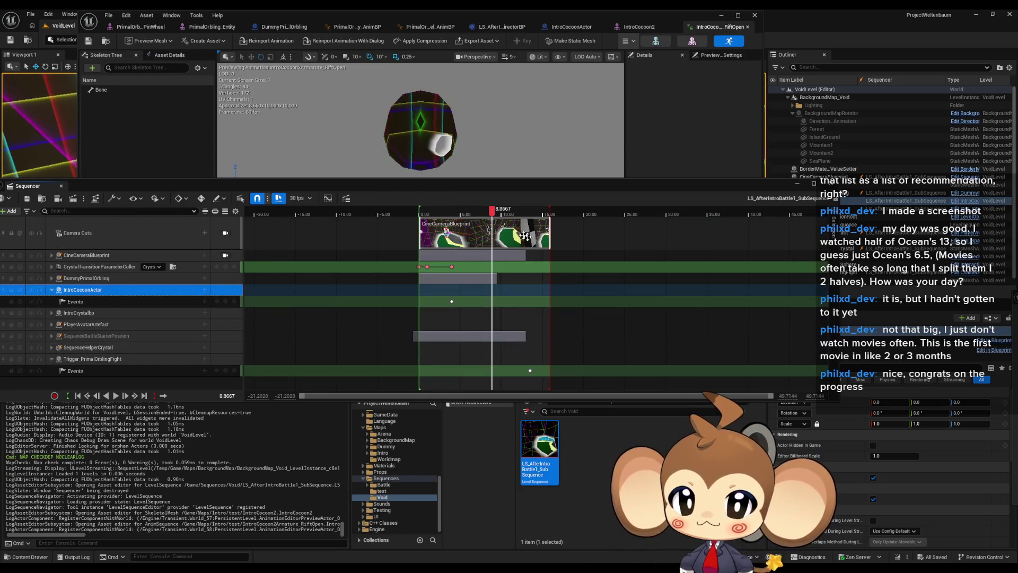
mouse_move(445, 212)
left_mouse_down()
mouse_move(432, 212)
mouse_move(530, 213)
left_mouse_up()
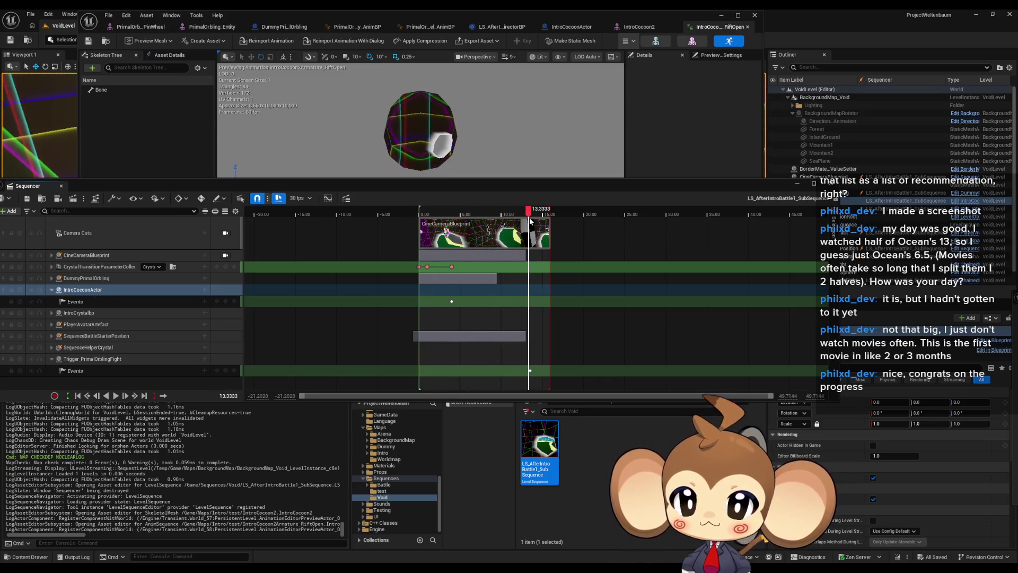
Expand SequenceBattleStarterPosition, PlayerAvatarArtefact and IntroCrystalbp tracks, then scrub from 4.00 to about 7 seconds.
left_click(85, 289)
left_click(51, 335)
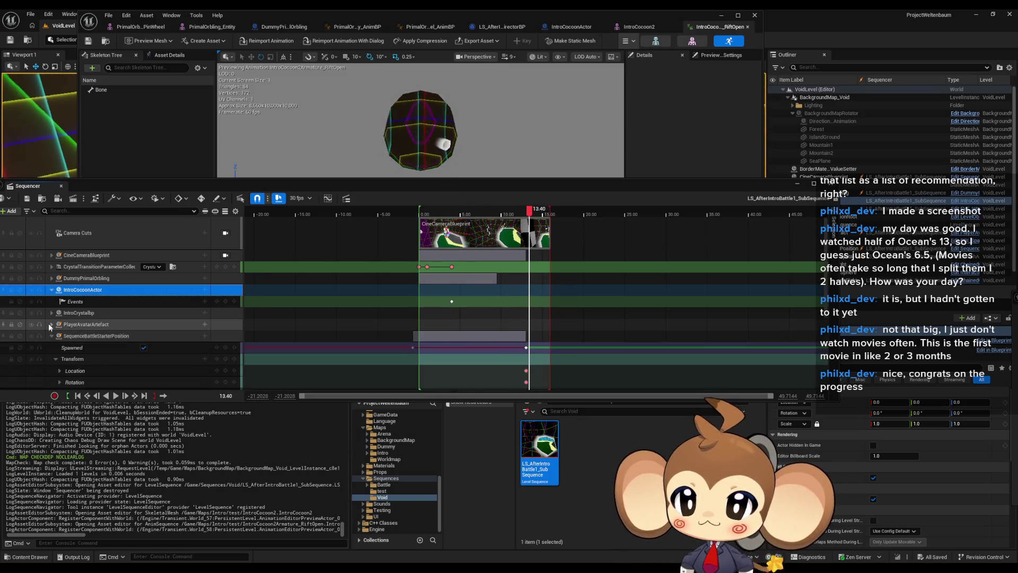
left_click(52, 324)
left_click(51, 313)
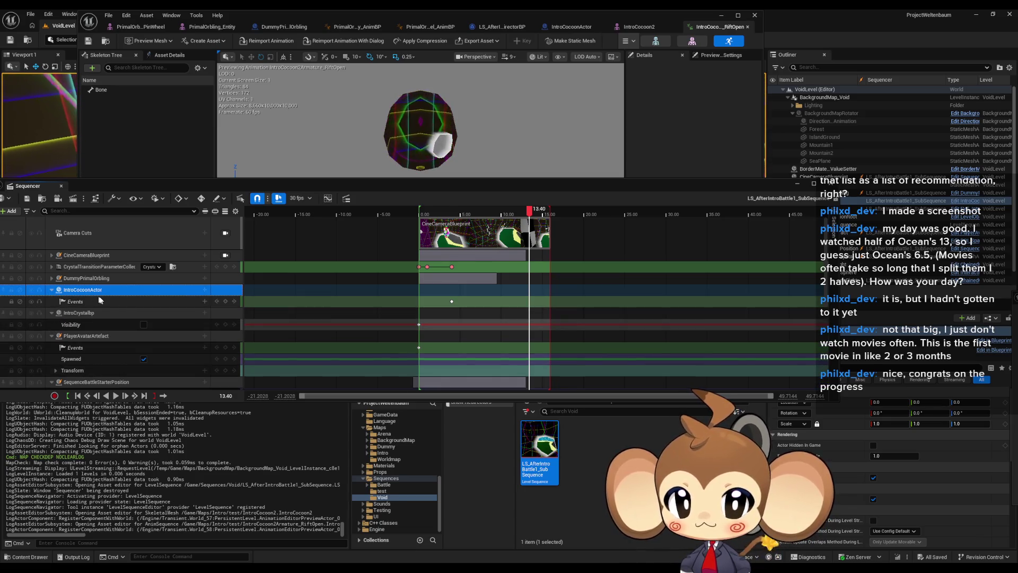
scroll(406, 315, "down", 4)
scroll(406, 314, "up", 1)
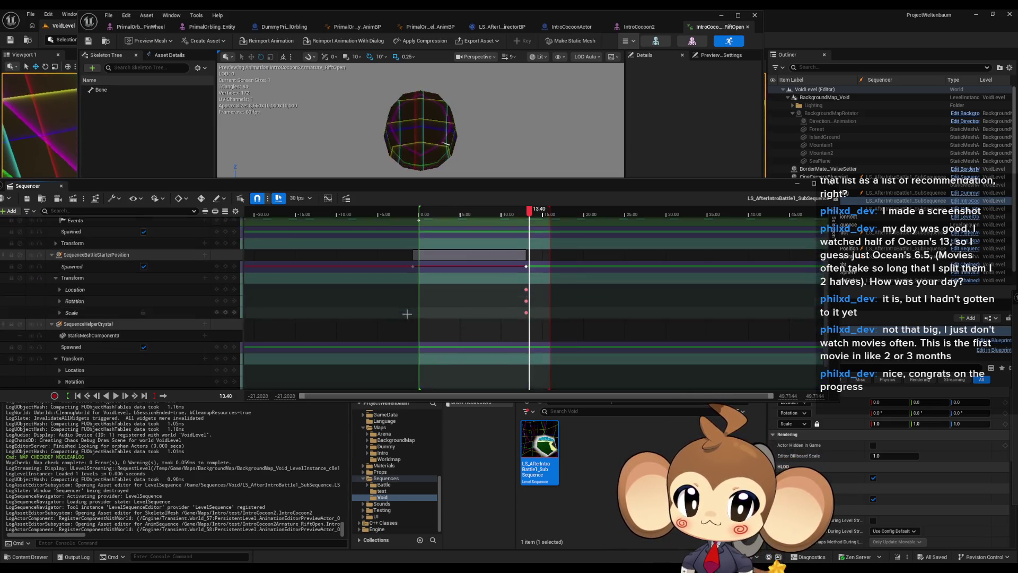
scroll(406, 315, "down", 1)
scroll(472, 334, "up", 1)
scroll(482, 333, "up", 4)
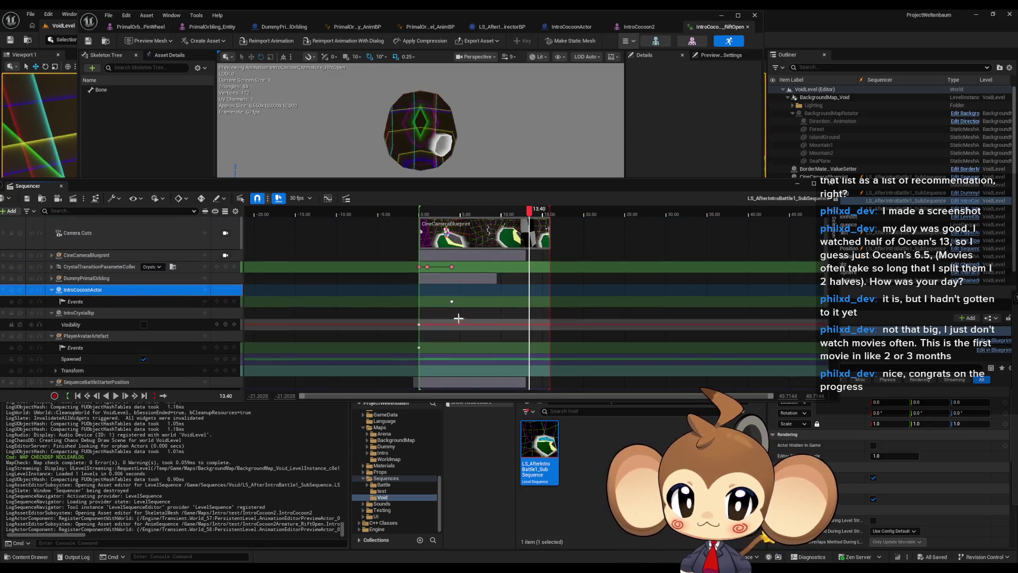
left_click(452, 301)
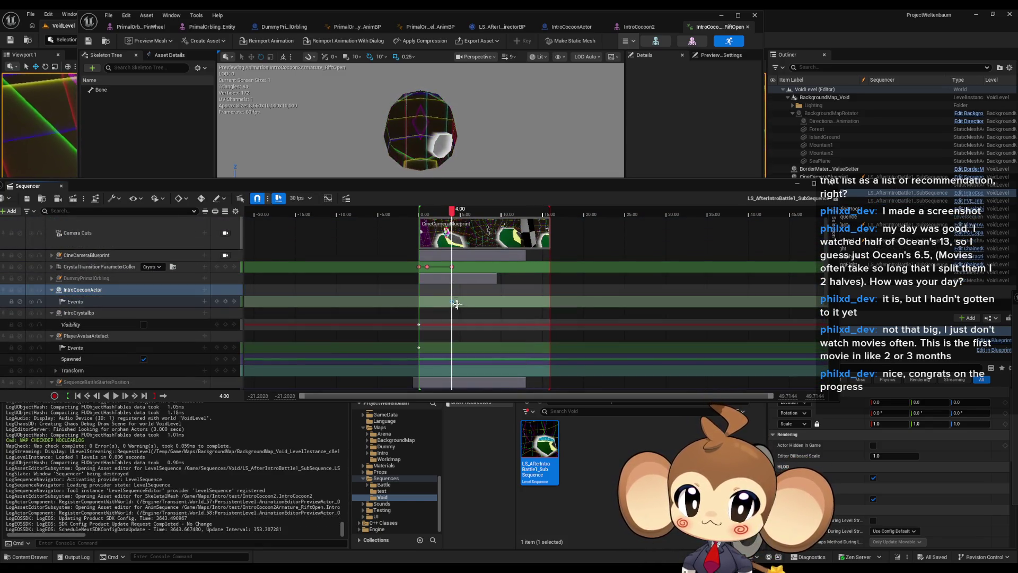
mouse_move(457, 213)
left_mouse_down()
mouse_move(492, 216)
mouse_move(479, 213)
left_mouse_up()
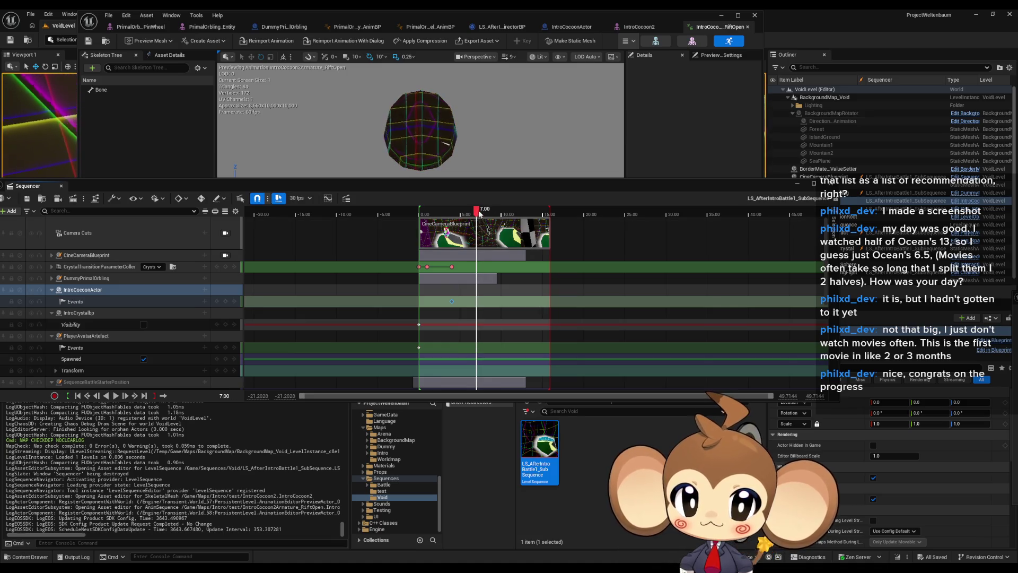
Collapse SequenceHelperCrystal, SequenceBattleStarterPosition and IntroCrystalbp tracks, and toggle DummyPrimalOrbling open and closed.
scroll(480, 213, "up", 6)
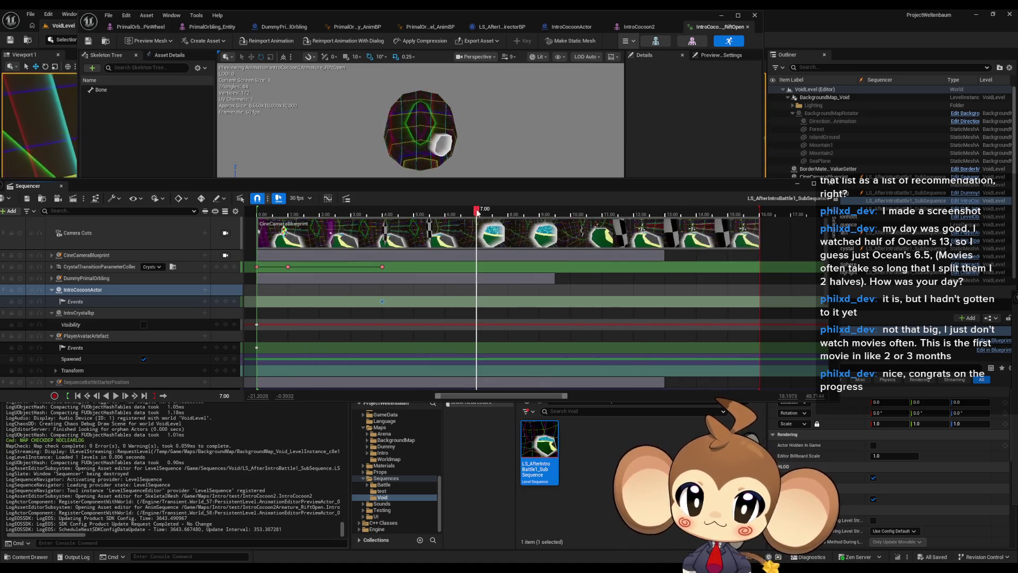
scroll(483, 326, "down", 3)
scroll(479, 322, "down", 2)
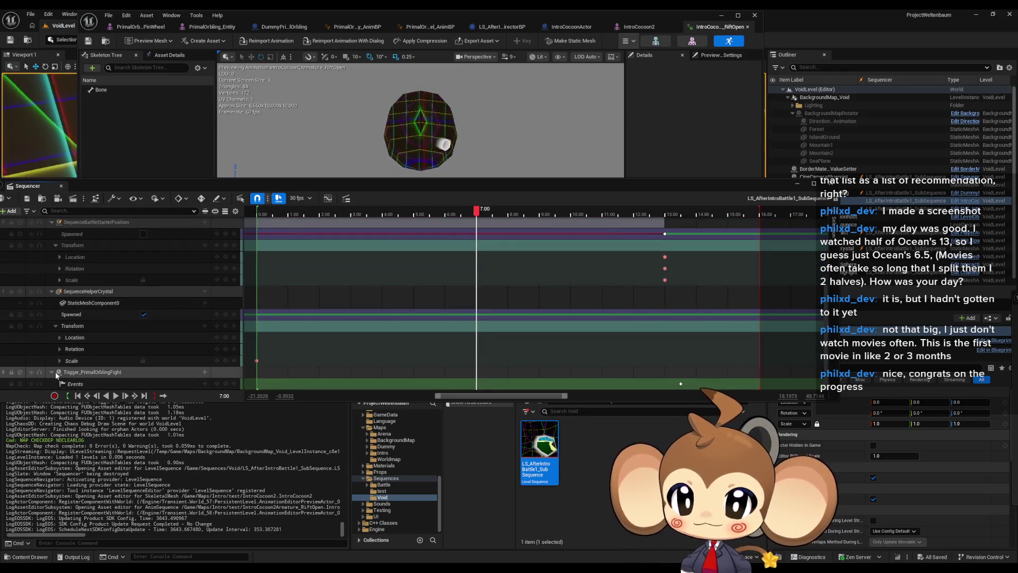
left_click(55, 326)
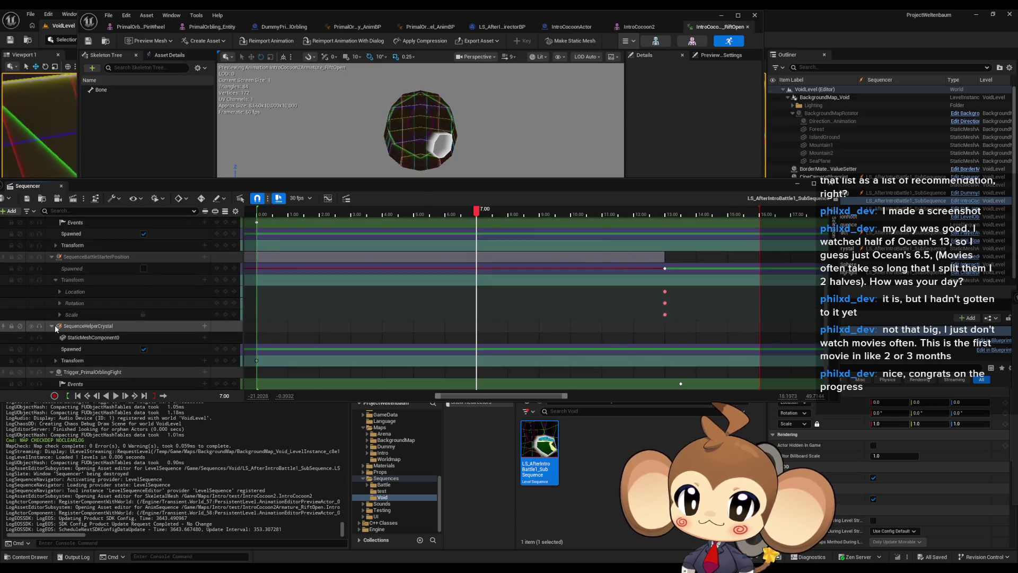
left_click(53, 326)
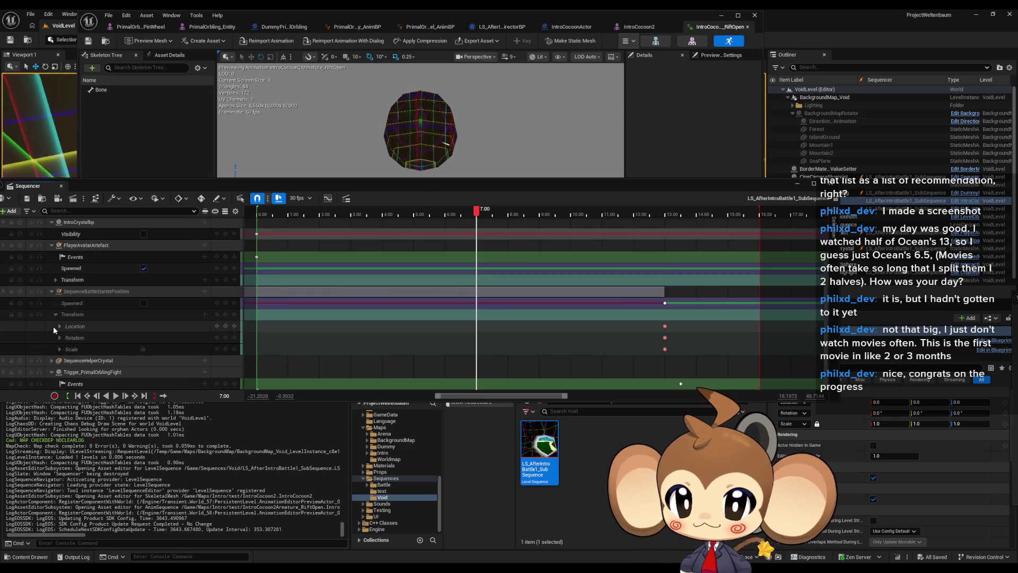
left_click(54, 314)
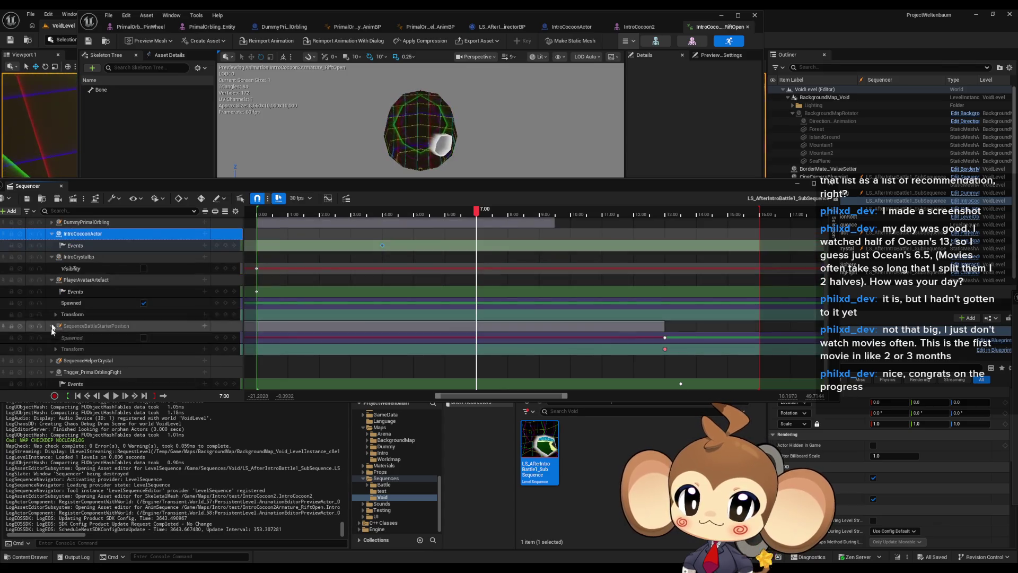
left_click(52, 326)
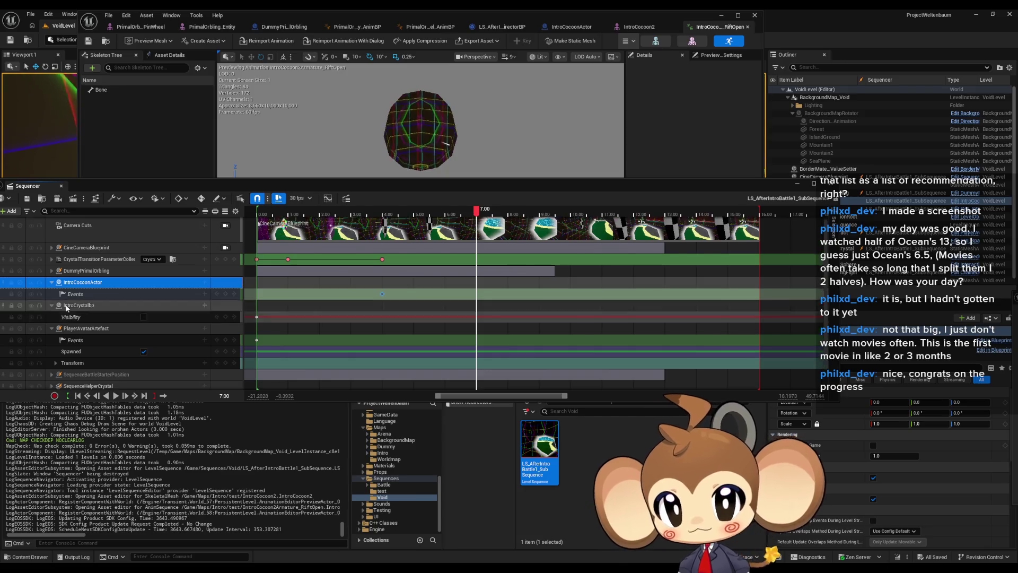
left_click(51, 313)
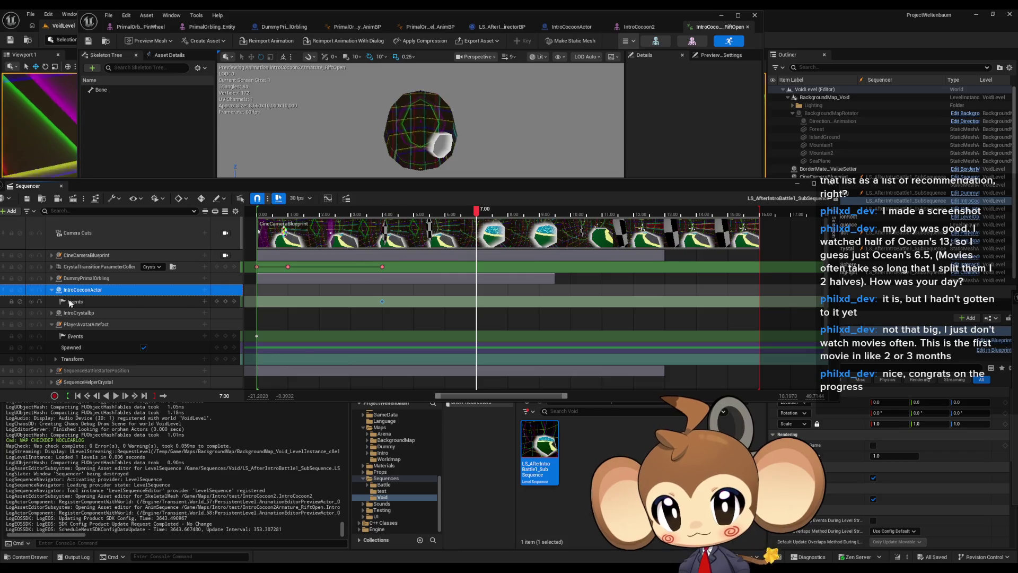
left_click(52, 279)
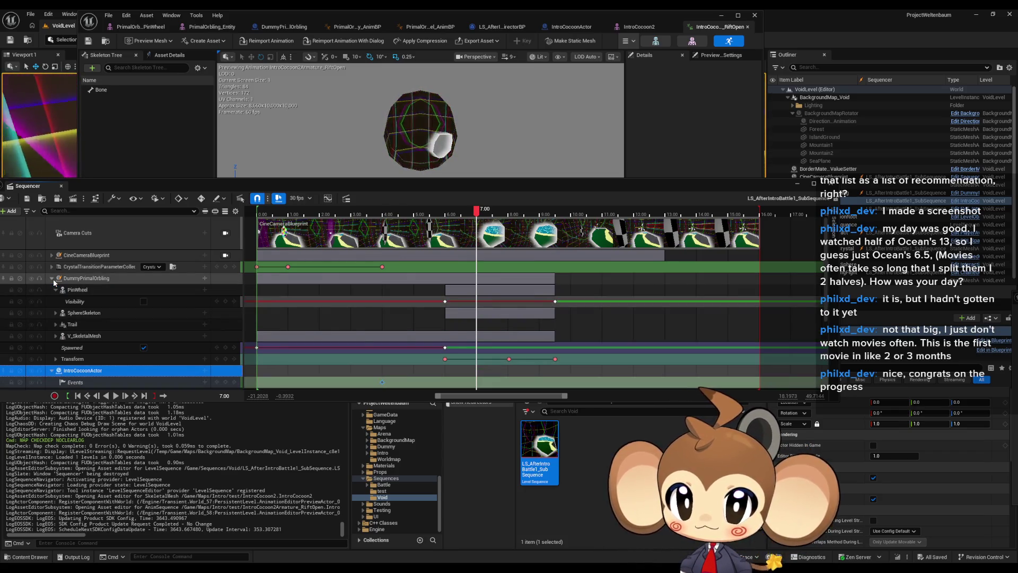
left_click(53, 278)
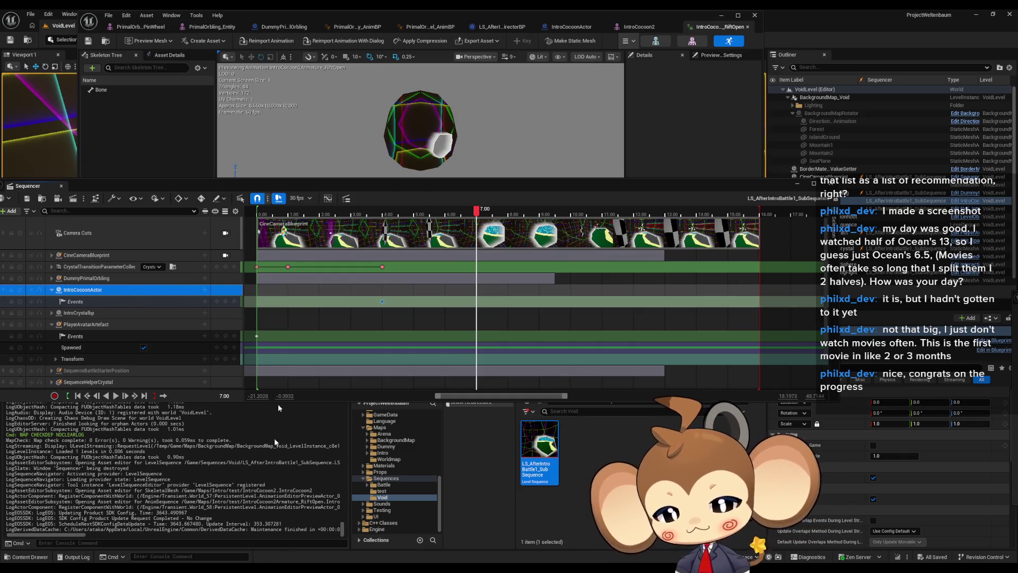
key("alt+Tab")
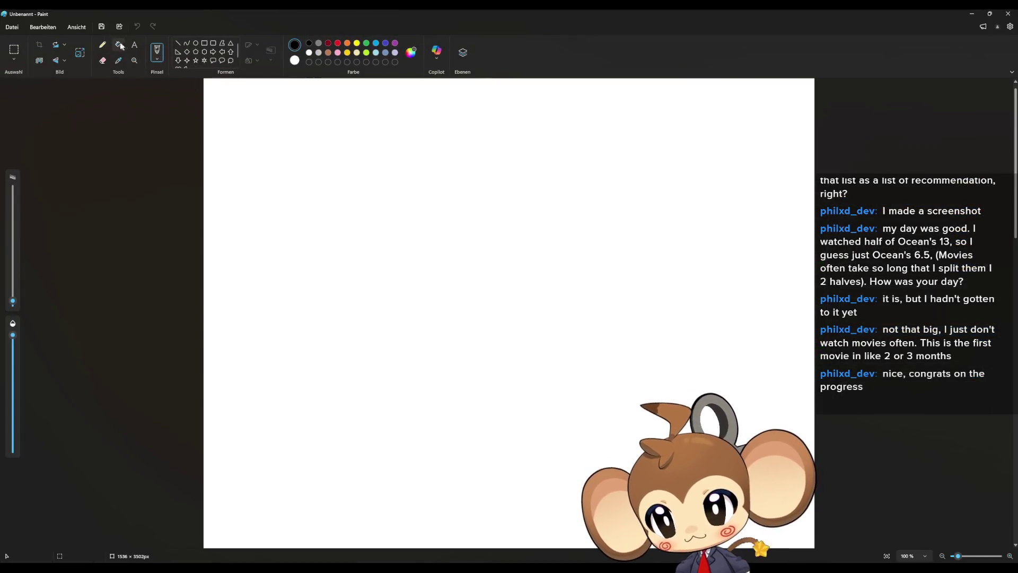
Fill the Paint canvas black and set up a thicker pencil stroke.
left_click(121, 47)
left_click(324, 122)
left_click(103, 44)
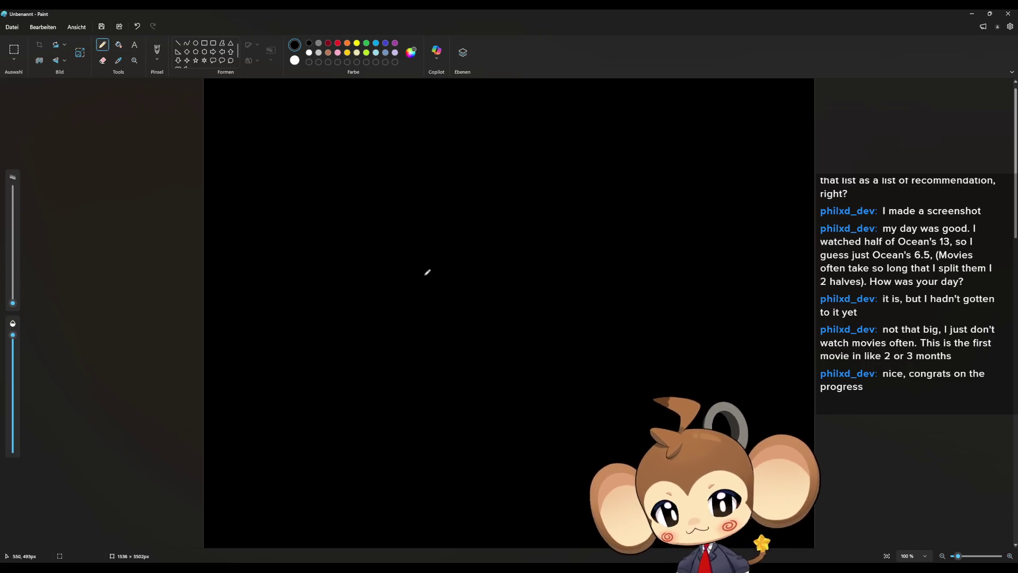
mouse_move(448, 356)
left_mouse_down()
mouse_move(432, 287)
mouse_move(530, 371)
mouse_move(450, 377)
left_mouse_up()
key("ctrl+z")
left_click_drag(13, 307, 13, 300)
Draw a circle in the canvas centre with World written inside.
mouse_move(449, 378)
left_mouse_down()
mouse_move(561, 353)
mouse_move(444, 379)
left_mouse_up()
left_click_drag(444, 304, 475, 298)
left_click_drag(472, 318, 473, 318)
left_click_drag(489, 328, 502, 319)
mouse_move(512, 303)
left_mouse_down()
mouse_move(509, 334)
mouse_move(530, 333)
left_mouse_up()
left_click_drag(536, 307, 527, 338)
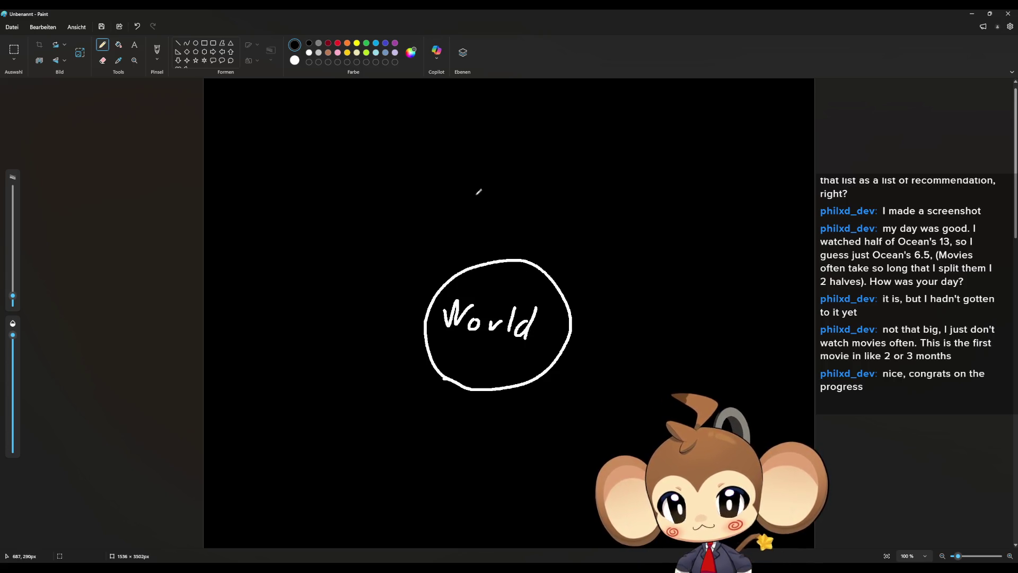
Write director above the circle with sparkle dots over it.
mouse_move(464, 190)
left_mouse_down()
mouse_move(467, 181)
mouse_move(464, 207)
left_mouse_up()
mouse_move(471, 209)
left_mouse_down()
mouse_move(476, 193)
mouse_move(538, 210)
left_mouse_up()
left_click(480, 176)
left_click_drag(531, 199, 575, 204)
left_click(471, 160)
left_click(474, 149)
left_click(474, 141)
left_click(483, 141)
left_click(495, 143)
left_click(493, 155)
left_click(492, 165)
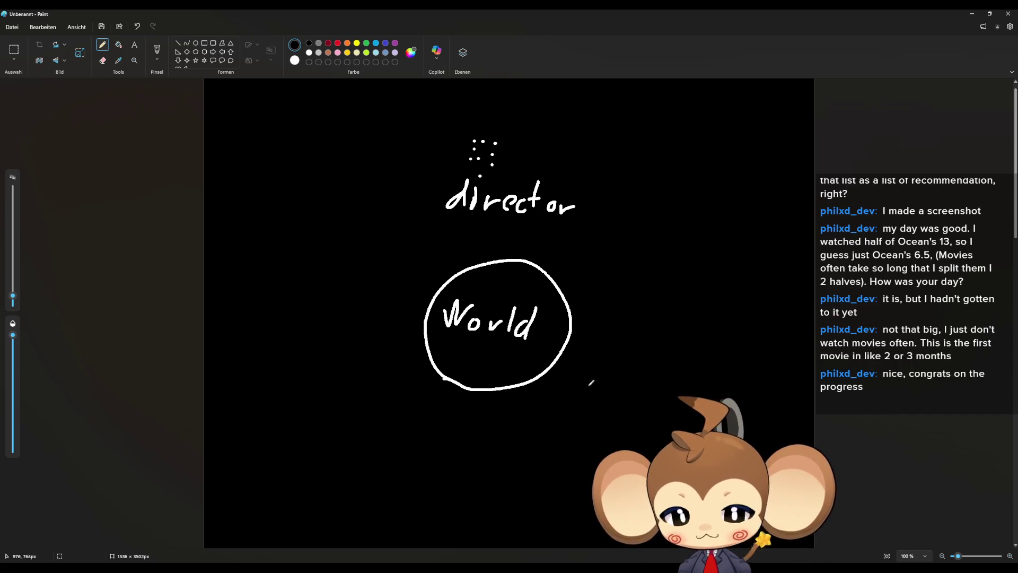
Write CC_Event to the right of the World circle with Event beneath it.
mouse_move(589, 368)
left_mouse_down()
mouse_move(589, 386)
mouse_move(603, 370)
mouse_move(613, 388)
mouse_move(632, 390)
left_mouse_up()
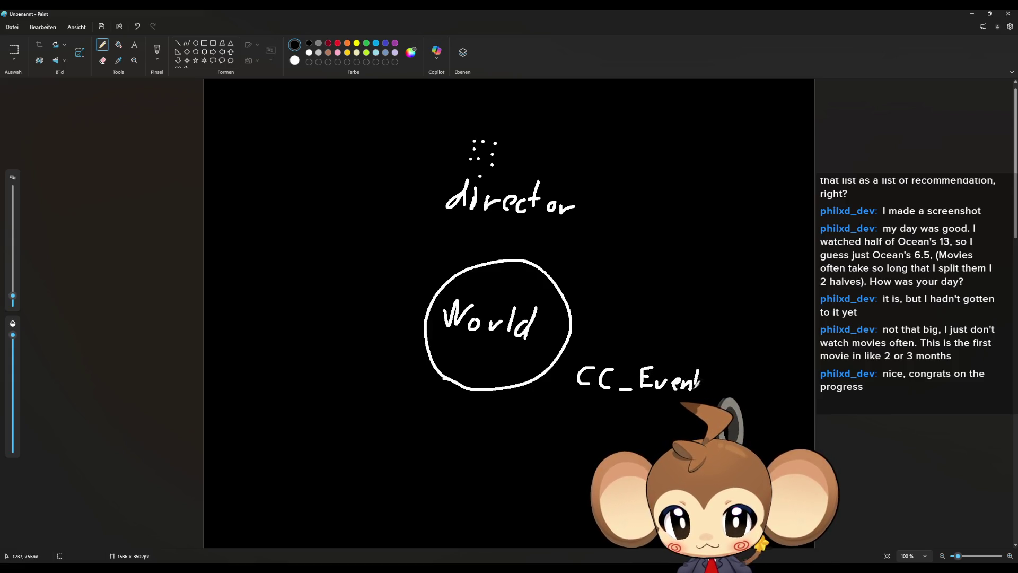
left_click_drag(615, 407, 633, 404)
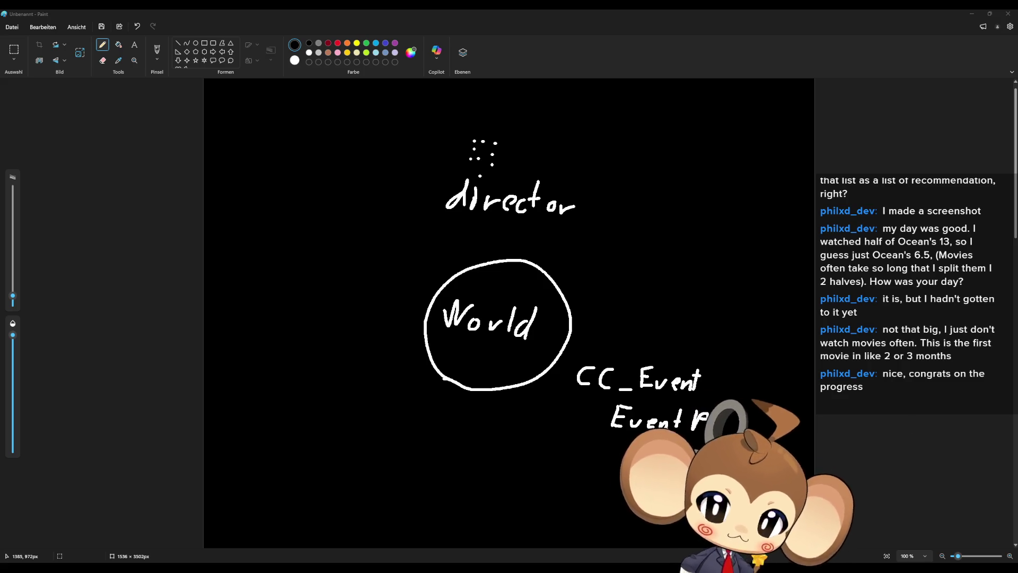
left_click_drag(650, 444, 650, 462)
left_click_drag(638, 453, 647, 453)
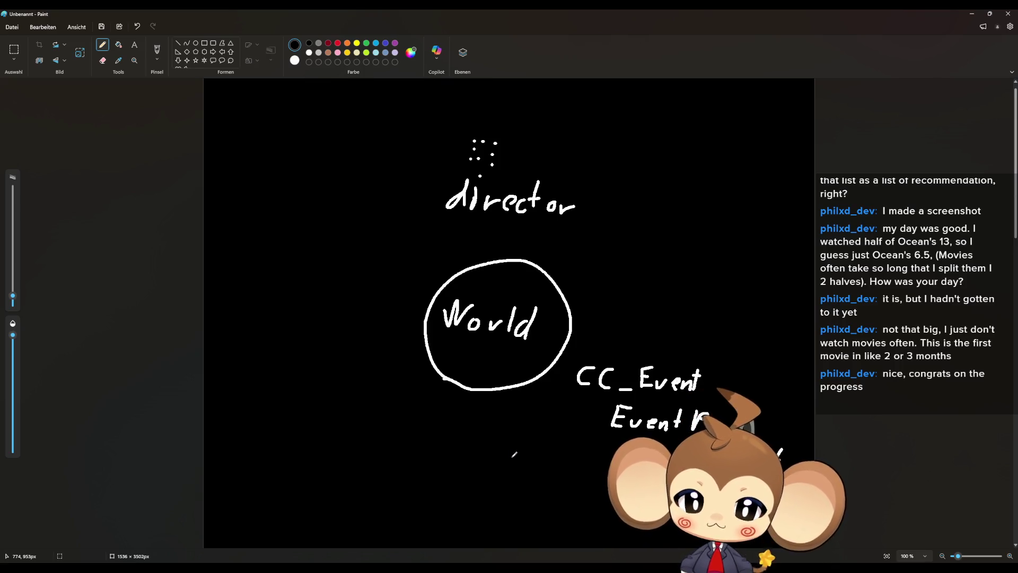
Draw an arrow curving up to director and another pointing into the World circle.
mouse_move(790, 438)
left_mouse_down()
mouse_move(787, 403)
mouse_move(621, 229)
left_mouse_up()
mouse_move(659, 224)
left_mouse_down()
mouse_move(603, 211)
mouse_move(628, 241)
left_mouse_up()
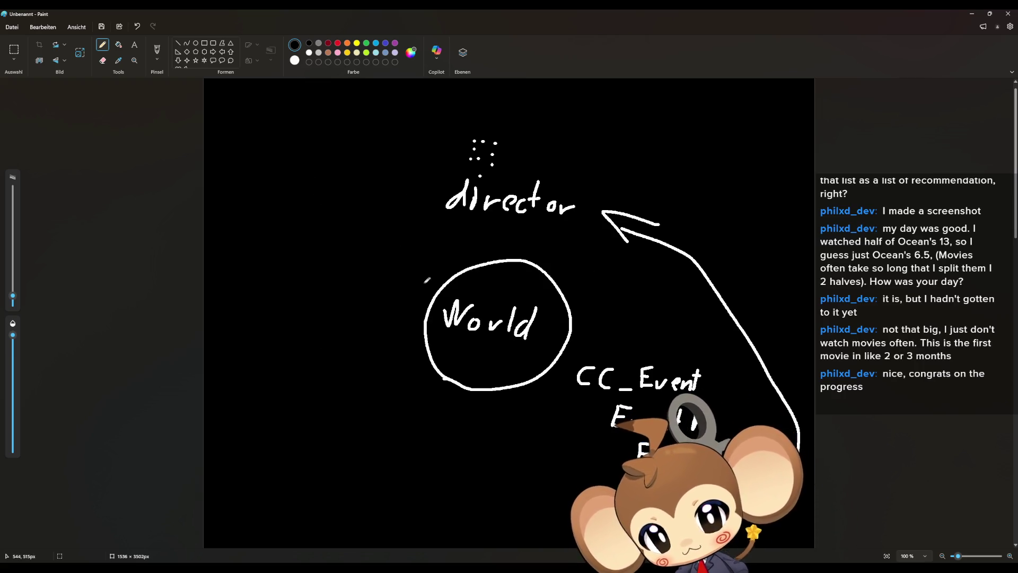
left_click_drag(369, 351, 399, 362)
Write Cocoon with Event begin beneath it on the left side.
mouse_move(292, 366)
left_mouse_down()
mouse_move(300, 377)
mouse_move(381, 395)
left_mouse_up()
mouse_move(238, 428)
left_mouse_down()
mouse_move(240, 415)
mouse_move(245, 434)
mouse_move(272, 424)
mouse_move(298, 436)
mouse_move(325, 419)
mouse_move(329, 433)
mouse_move(354, 431)
mouse_move(344, 450)
left_mouse_up()
left_click_drag(370, 430, 363, 445)
left_click(370, 423)
mouse_move(379, 433)
left_mouse_down()
mouse_move(389, 451)
mouse_move(326, 473)
left_mouse_up()
Add scon, an arrow up to director, and the sequence-trigger note below World.
left_click_drag(355, 462, 356, 475)
mouse_move(374, 462)
left_mouse_down()
mouse_move(366, 469)
mouse_move(374, 464)
left_mouse_up()
mouse_move(385, 460)
left_mouse_down()
mouse_move(394, 480)
mouse_move(416, 427)
mouse_move(252, 342)
mouse_move(403, 238)
mouse_move(398, 260)
left_mouse_up()
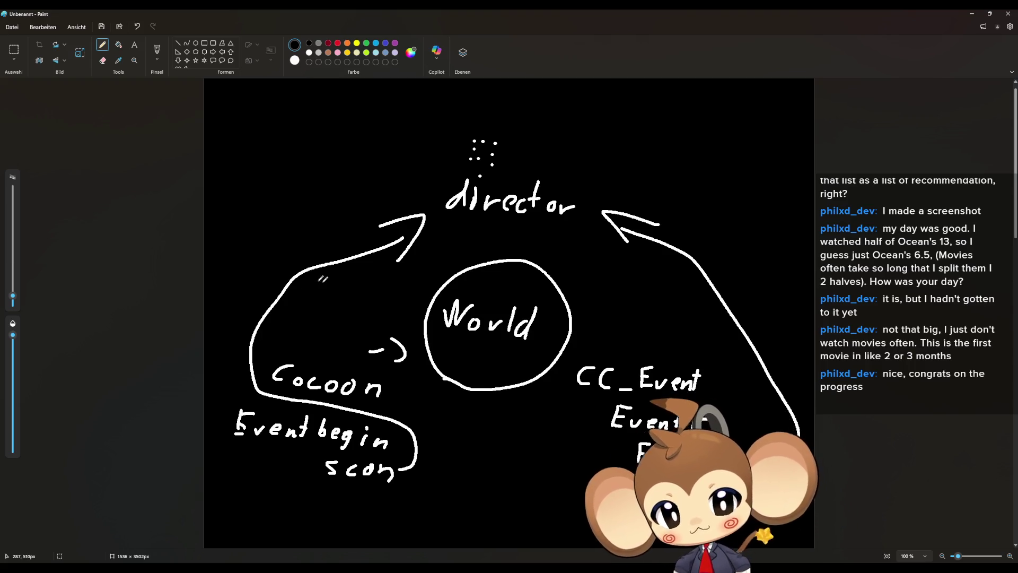
mouse_move(469, 415)
left_mouse_down()
mouse_move(459, 432)
mouse_move(531, 438)
mouse_move(479, 468)
mouse_move(548, 471)
mouse_move(595, 450)
mouse_move(594, 472)
left_mouse_up()
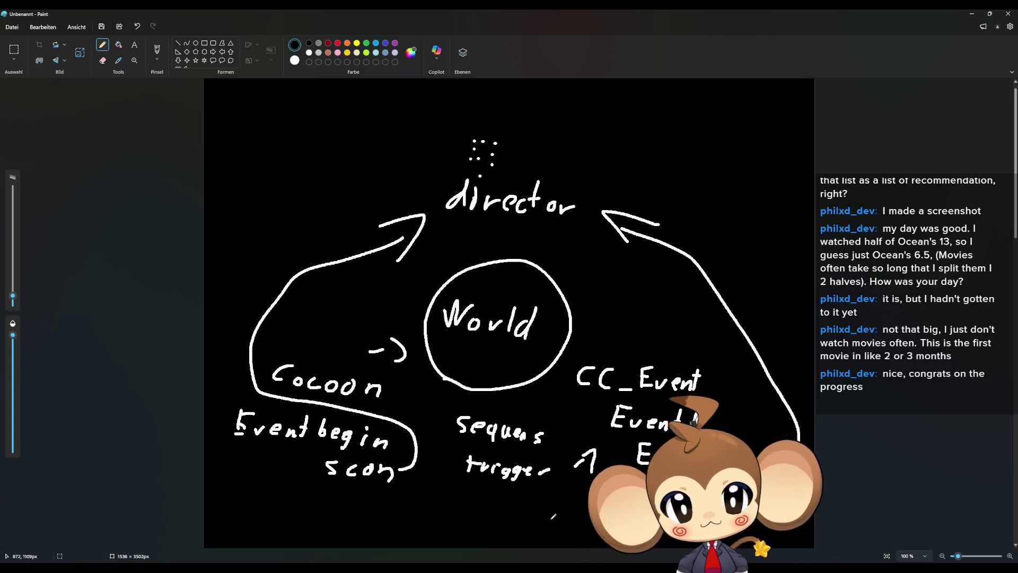
left_click(971, 17)
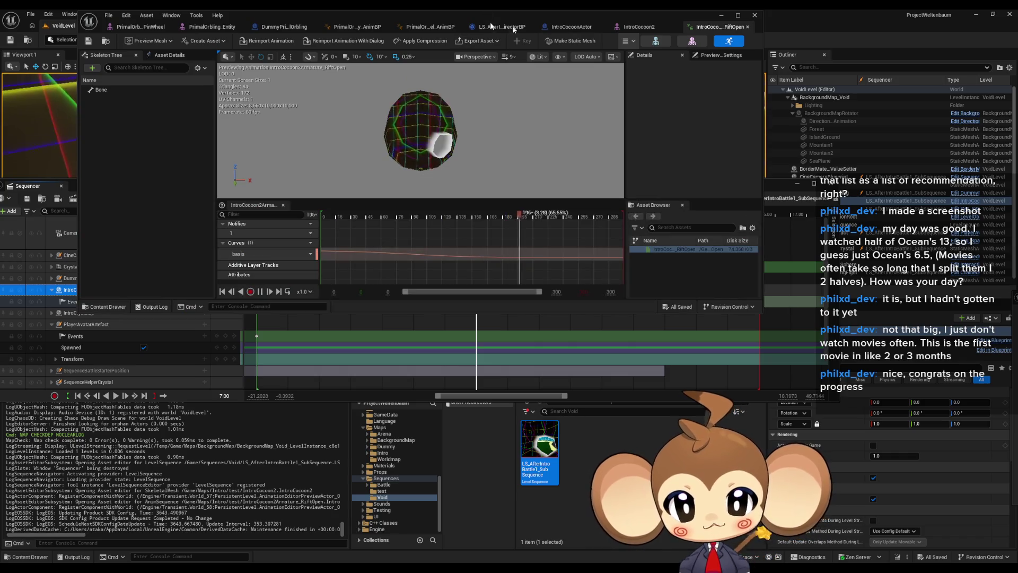
Close the IntroCocoon2 editor and open Trigger_CrystalFight's ChainedCommandInteraction Blueprint maximized.
left_click(754, 15)
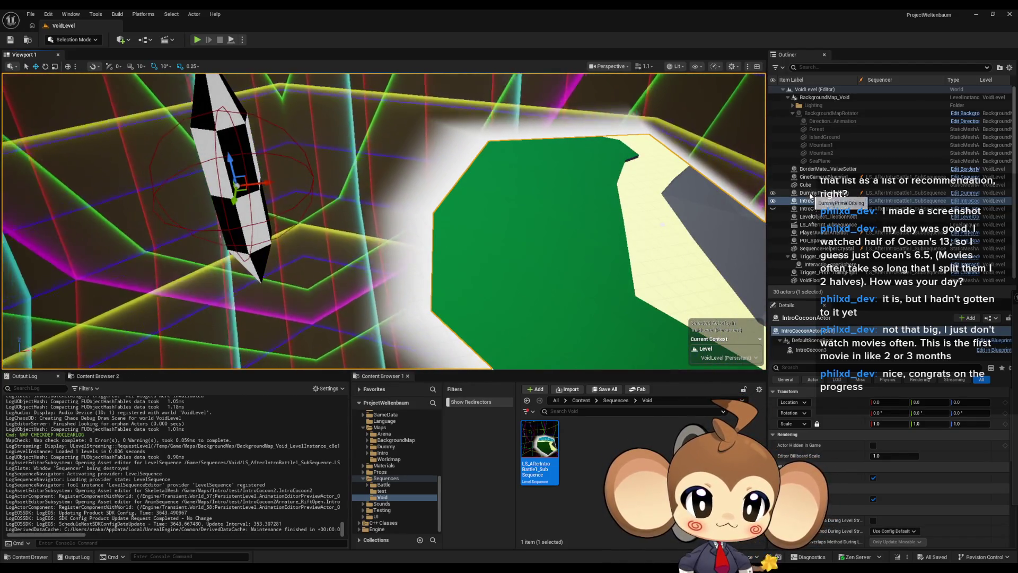
left_click(829, 257)
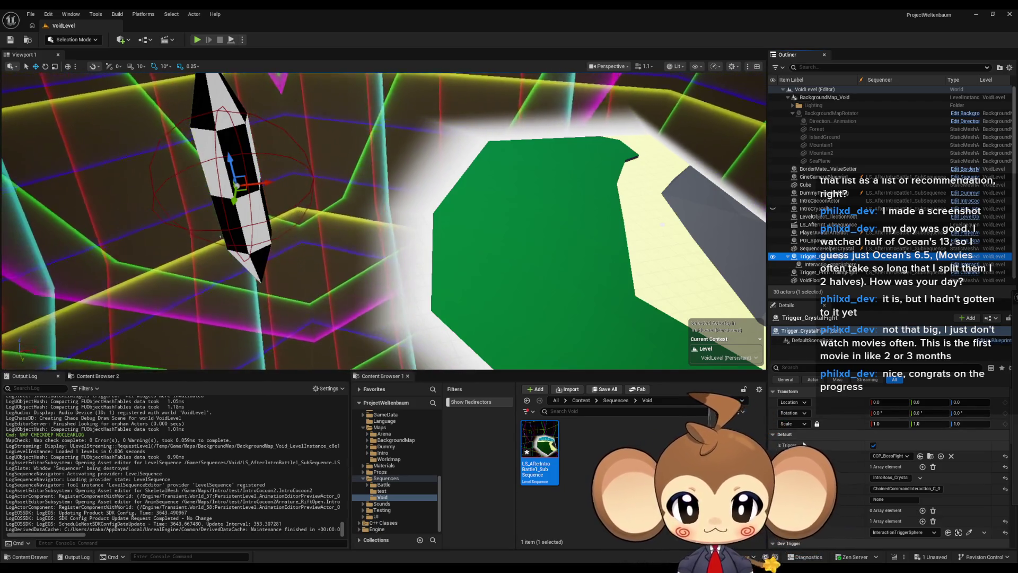
left_click(966, 256)
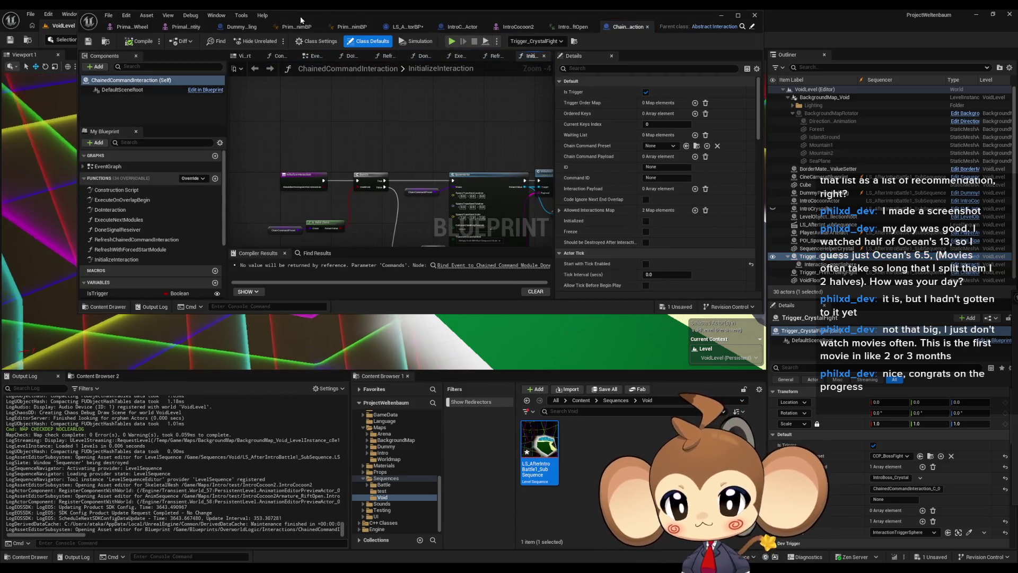
double_click(300, 16)
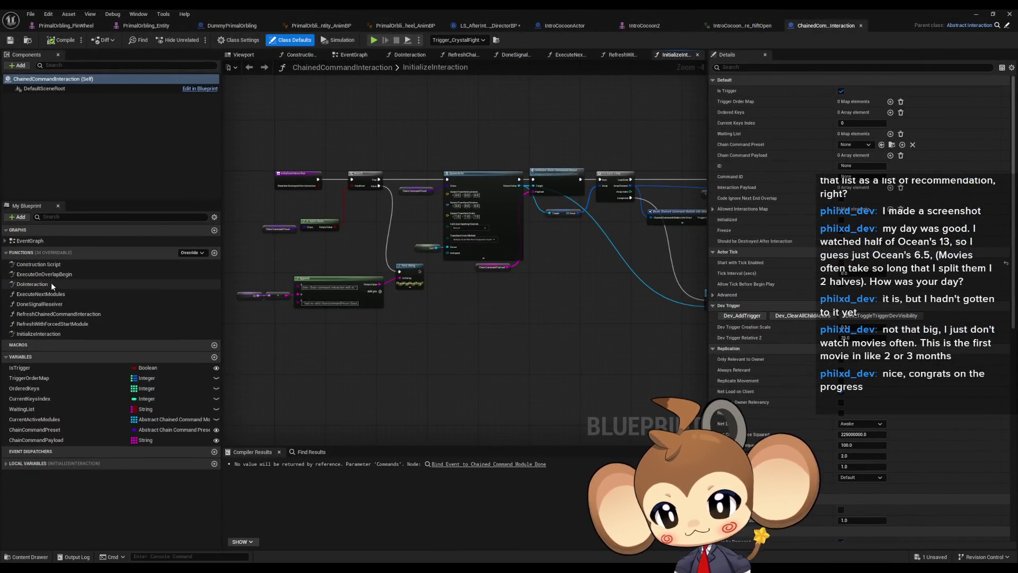
Review the InitializeInteraction function graph, then close the ChainedCommandInteraction Blueprint.
left_click(48, 333)
scroll(263, 193, "up", 4)
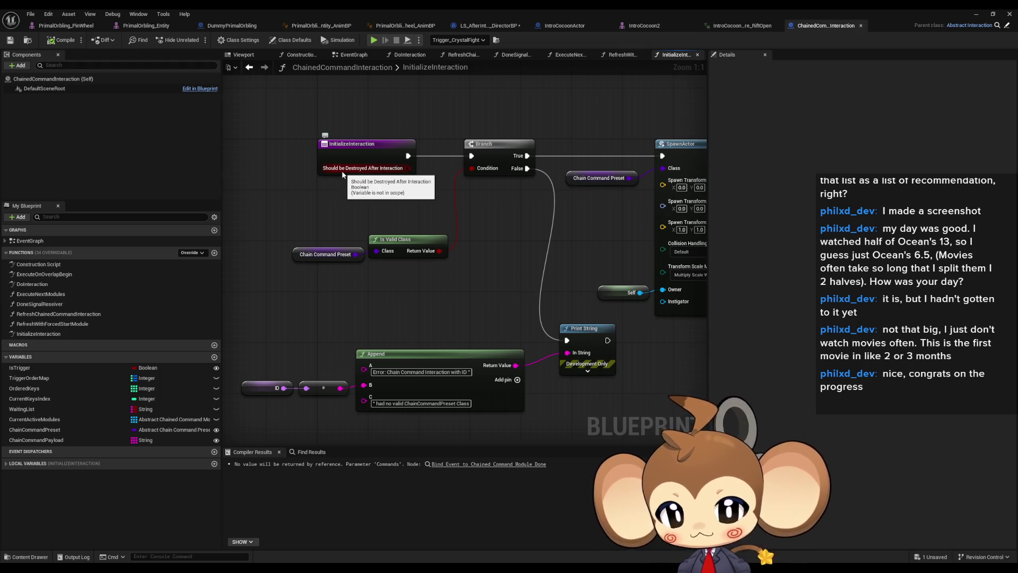
scroll(342, 175, "down", 5)
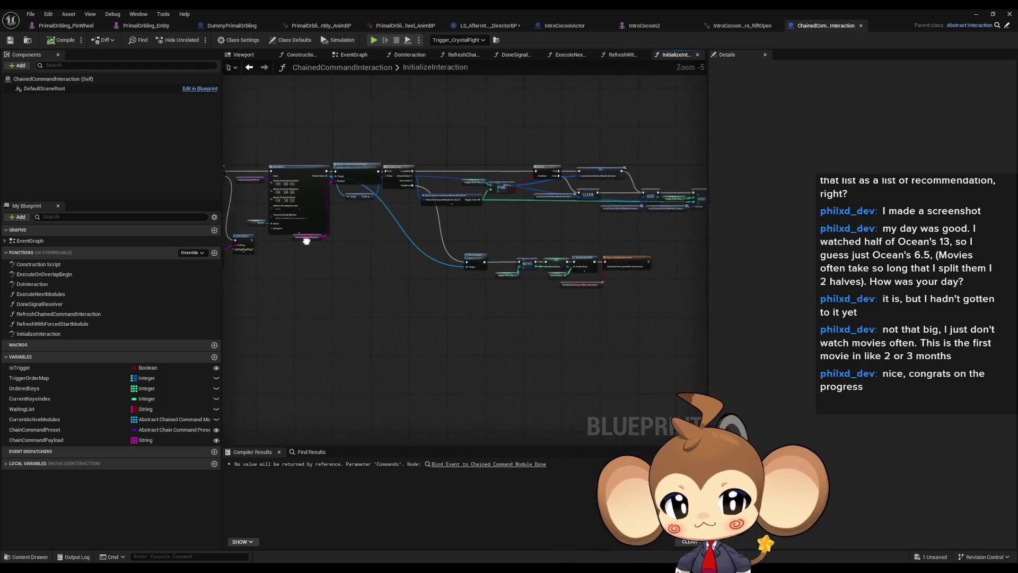
scroll(525, 262, "up", 5)
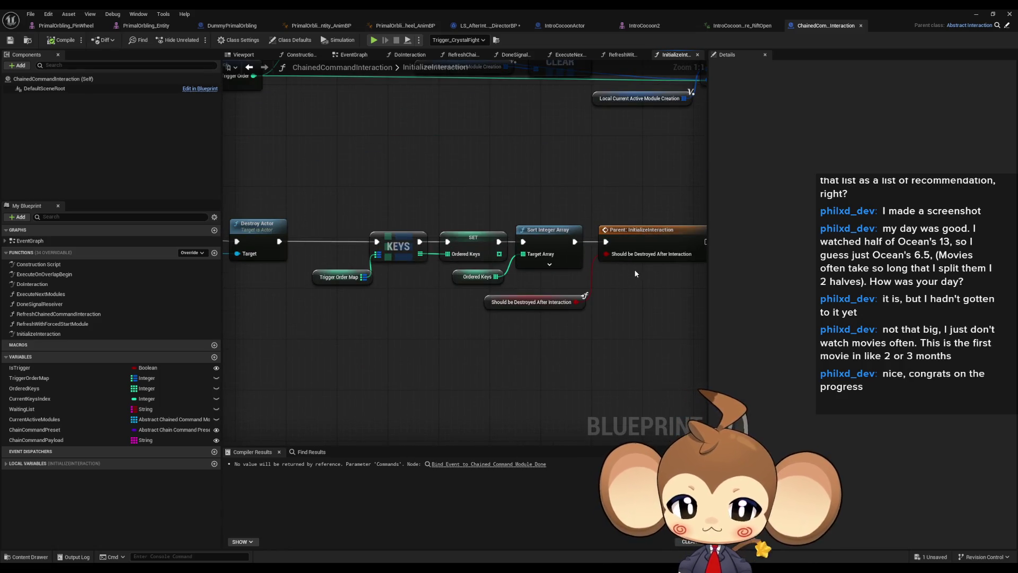
scroll(634, 269, "down", 3)
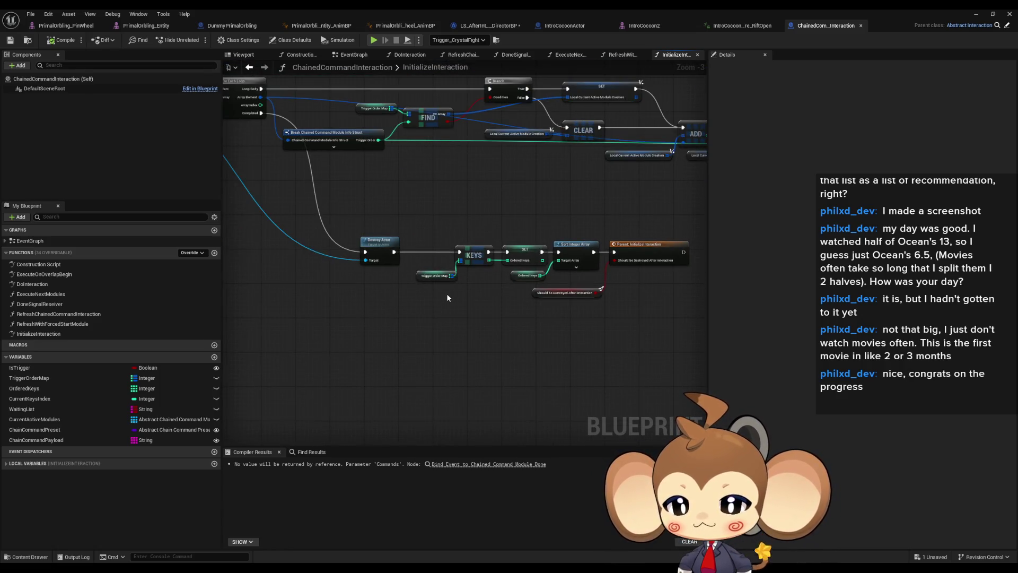
left_click_drag(445, 293, 389, 308)
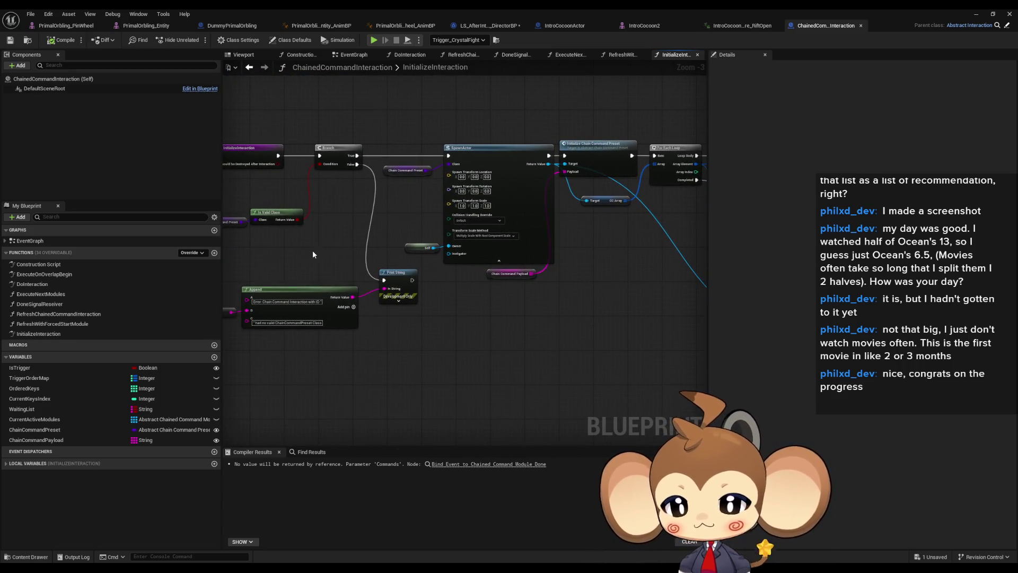
scroll(396, 230, "up", 3)
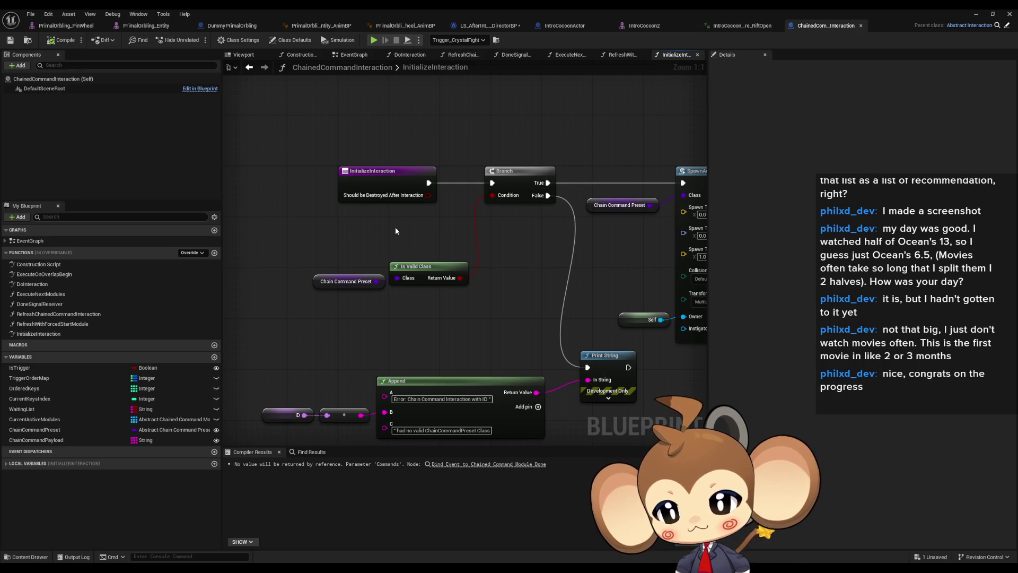
left_click(1009, 14)
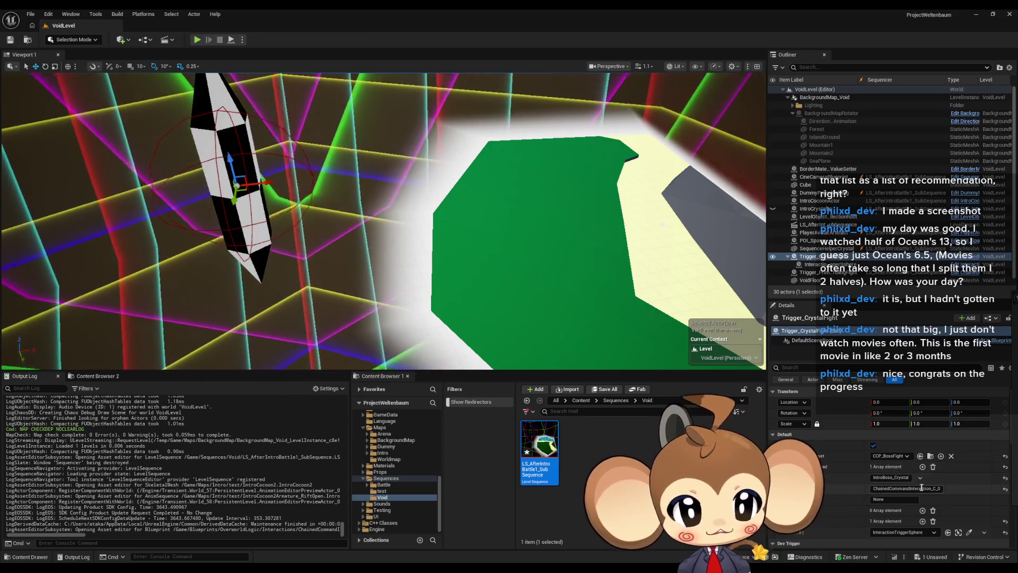
Create a child Blueprint of the abstract chained command module in ChainedCommandModules.
left_click(931, 456)
left_click(628, 401)
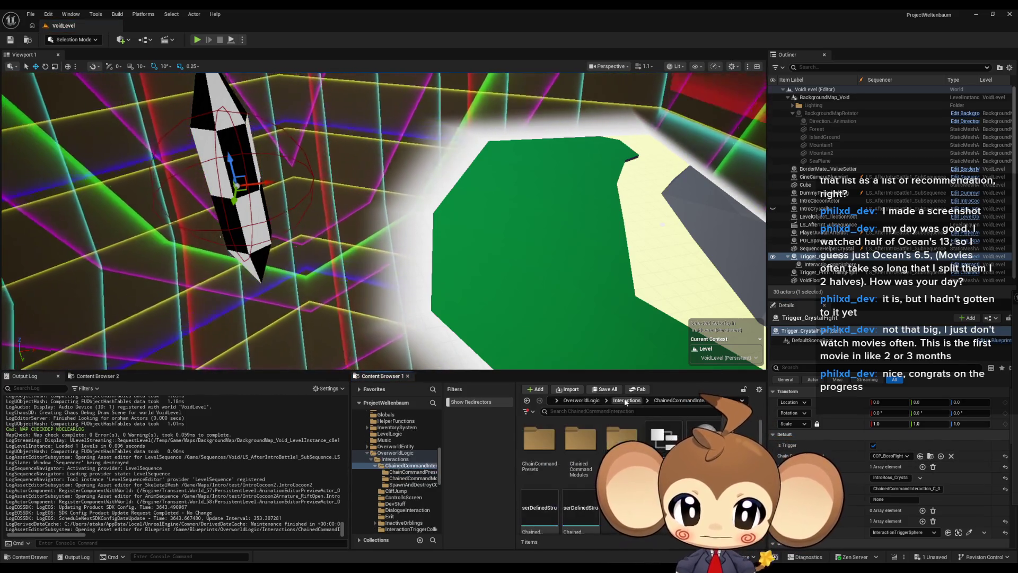
double_click(587, 457)
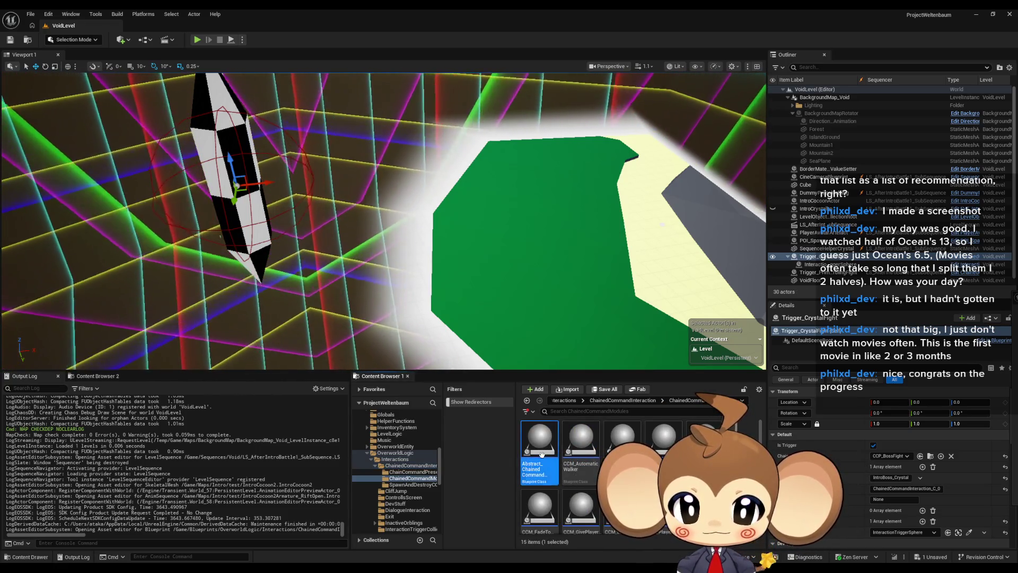
right_click(542, 450)
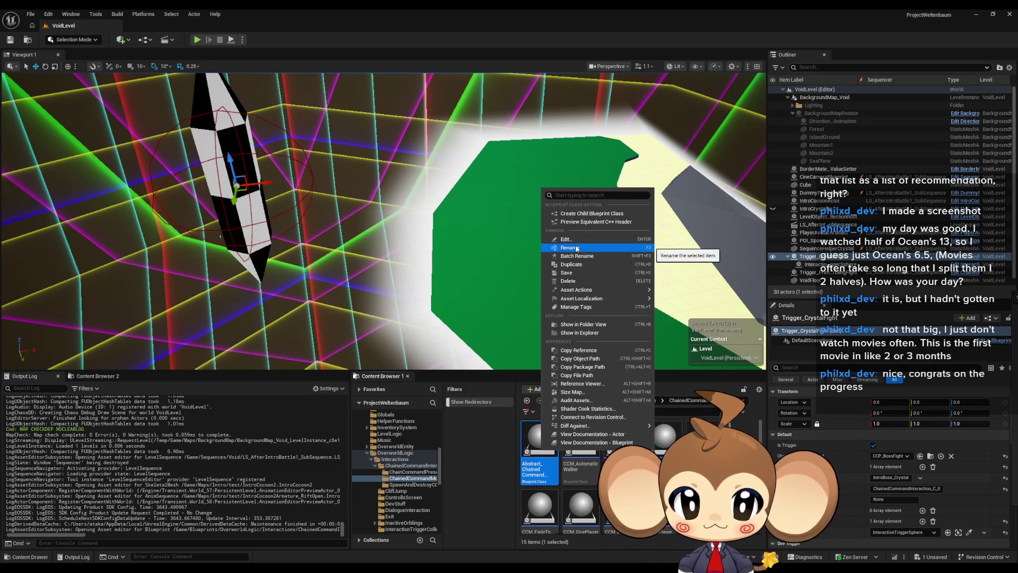
left_click(592, 214)
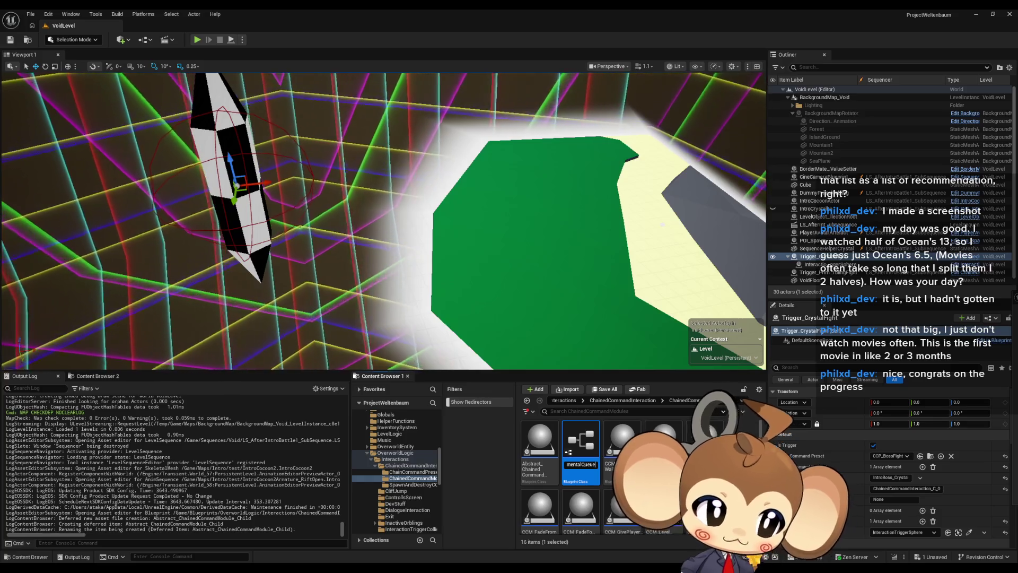
Name the new module CCM_AddEnvironmentalCue and return to the Blueprints folder.
key("Return")
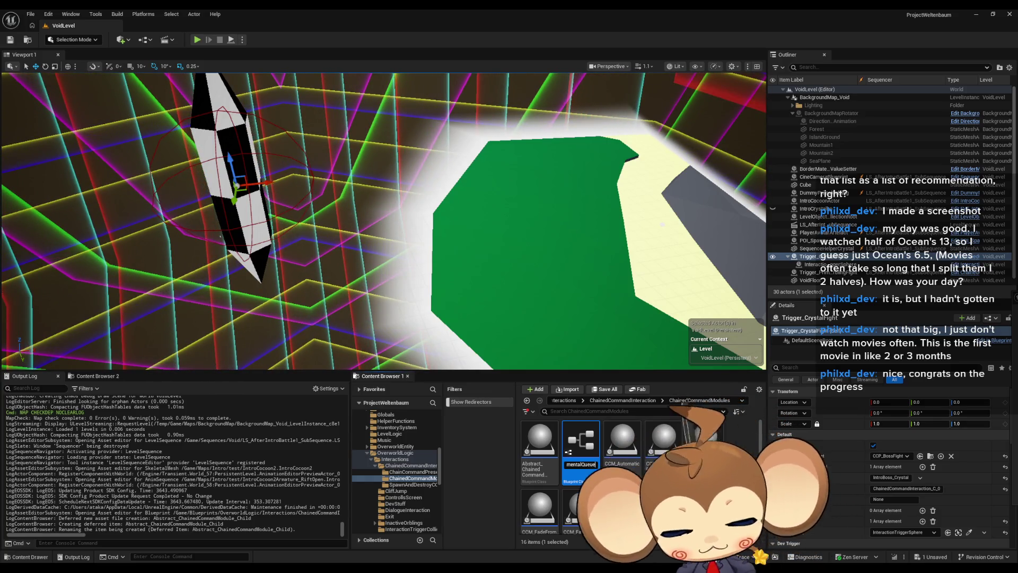
key("Return")
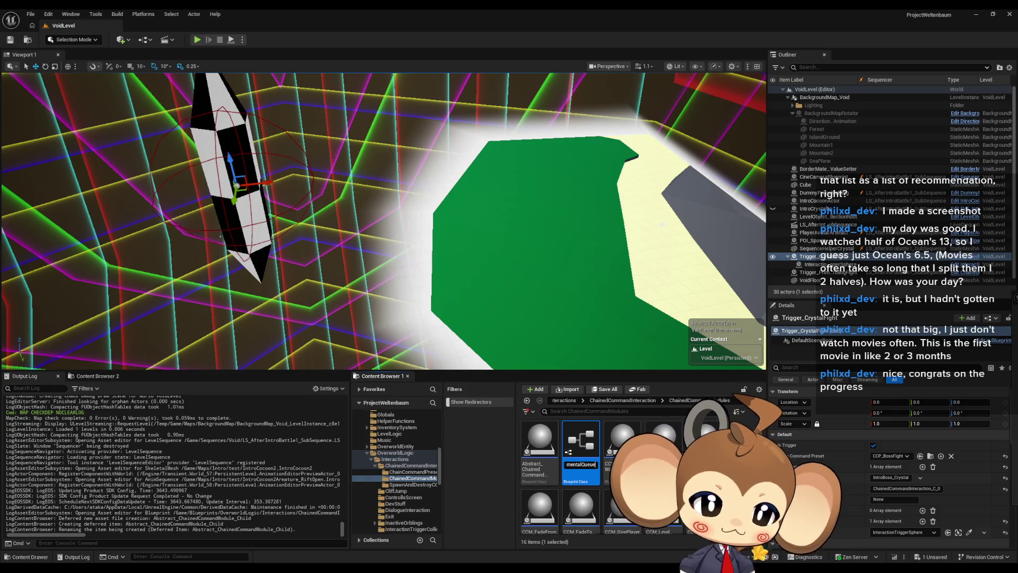
key("Return")
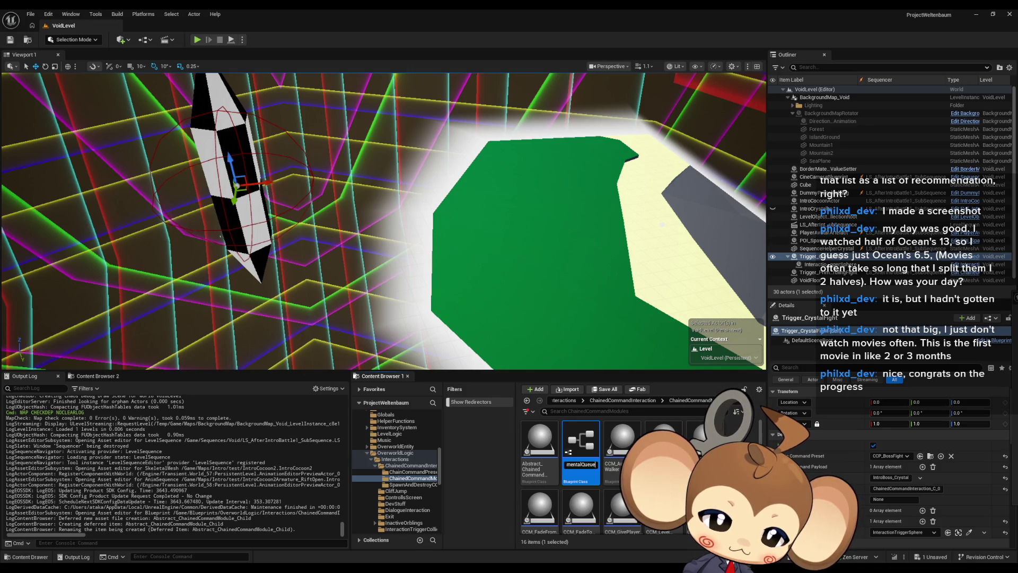
key("Return")
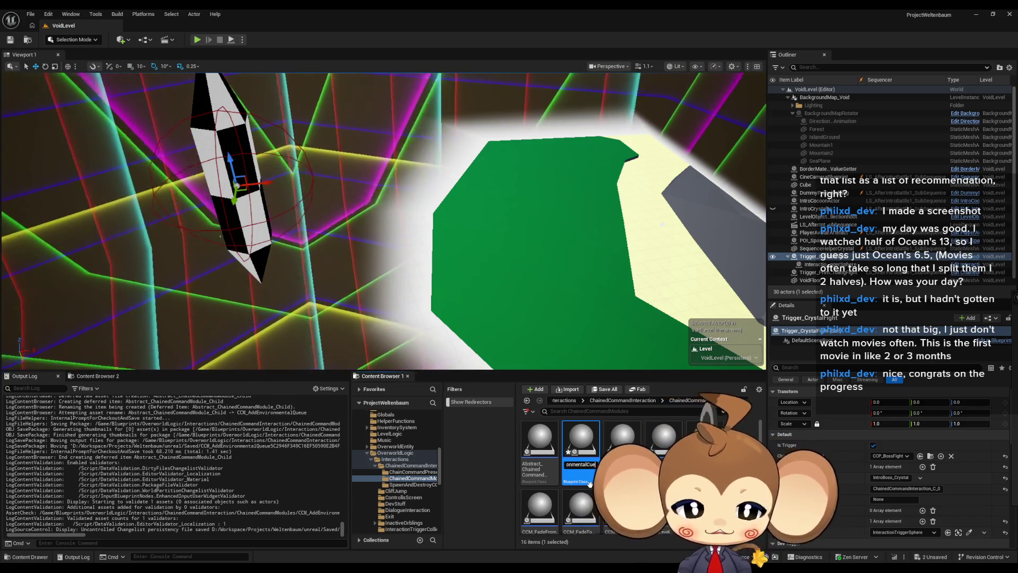
key("Delete")
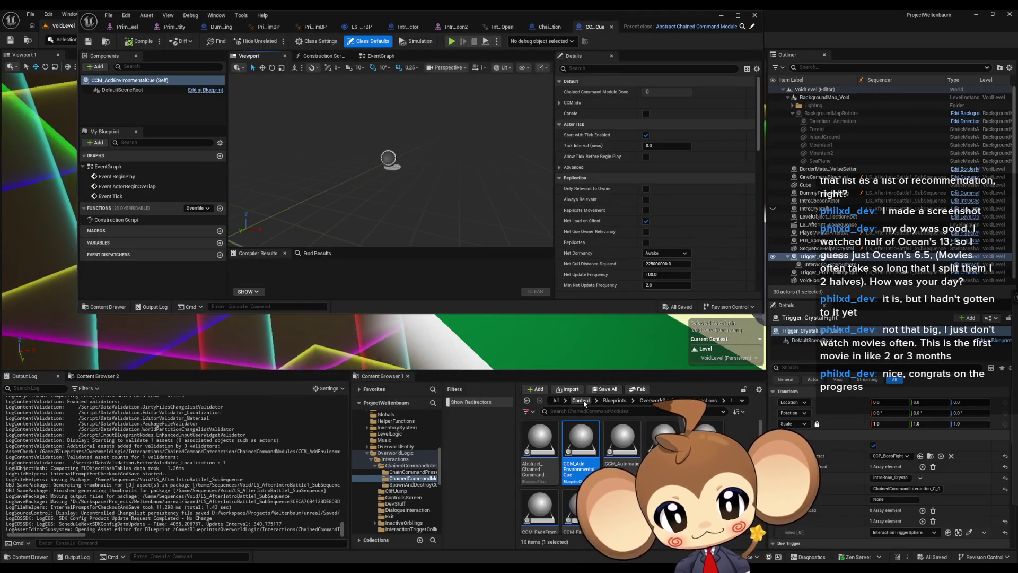
left_click(615, 401)
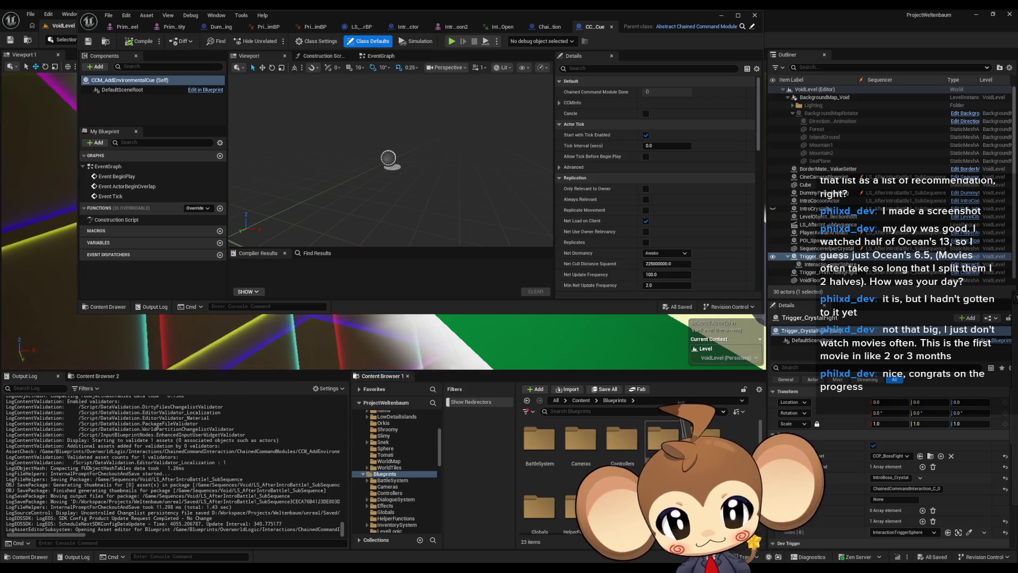
Open OverworldController from Blueprints > Controllers, scroll to its Variables, and restore the window.
double_click(622, 439)
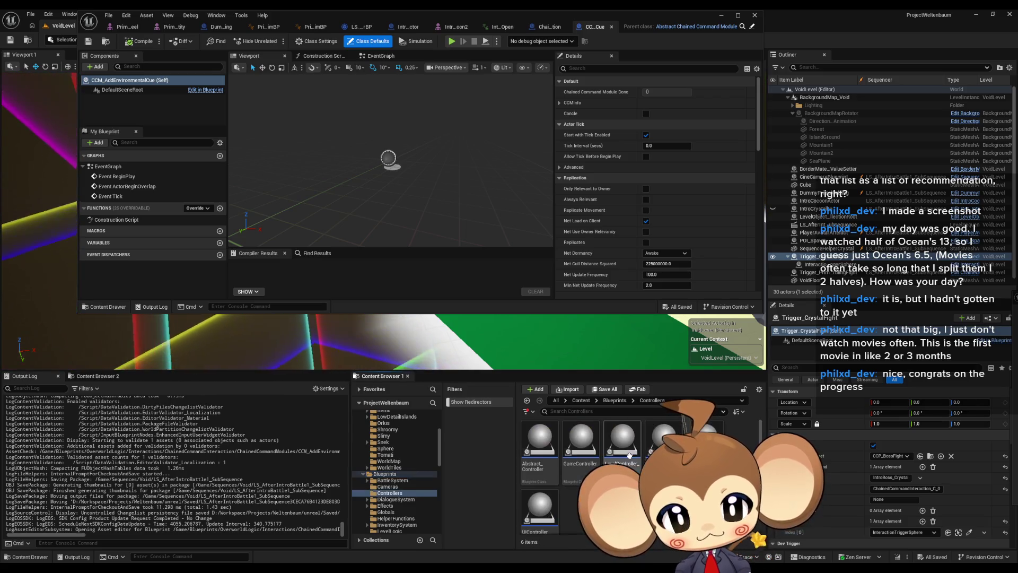
left_click(674, 445)
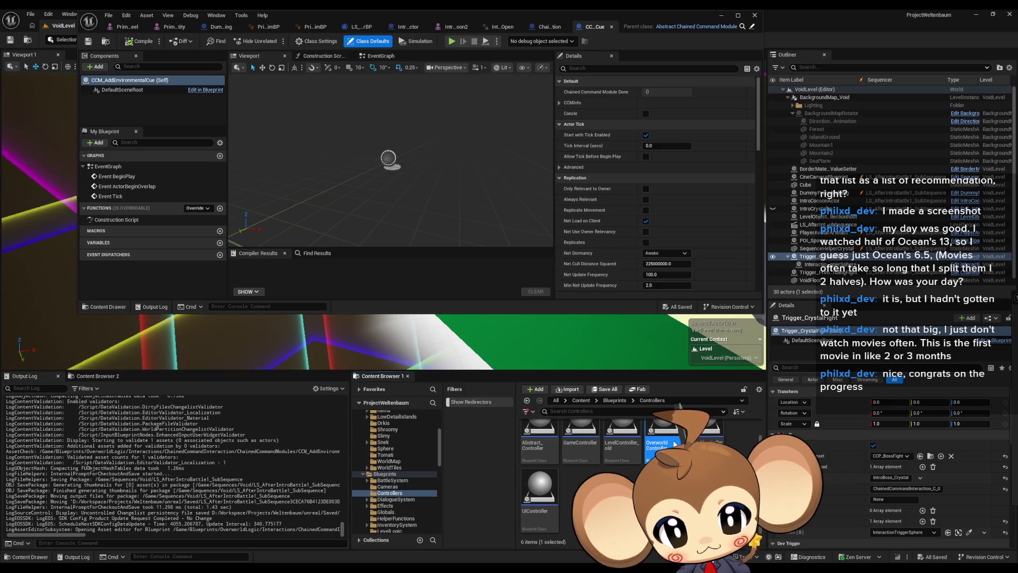
double_click(675, 444)
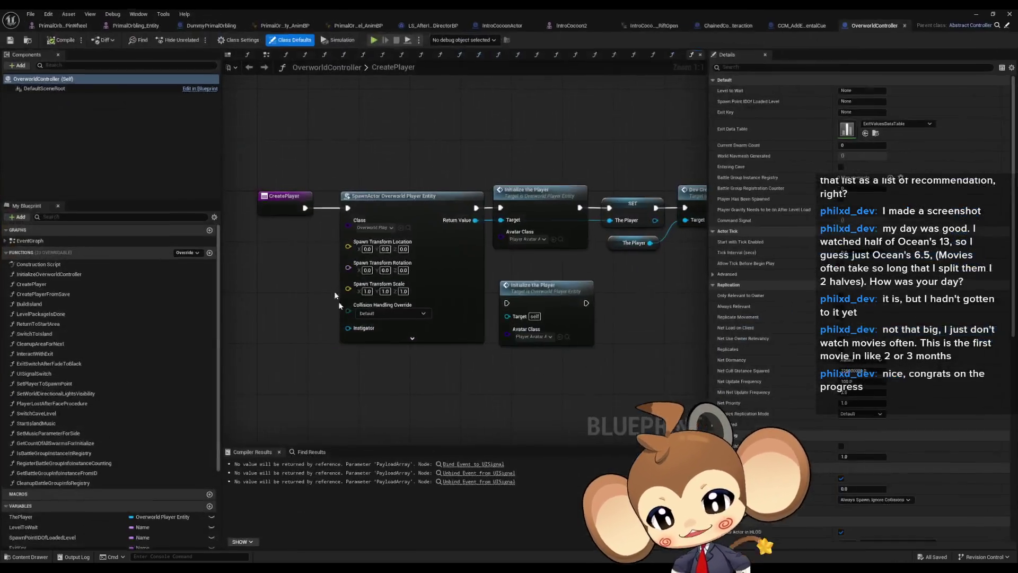
scroll(180, 335, "down", 4)
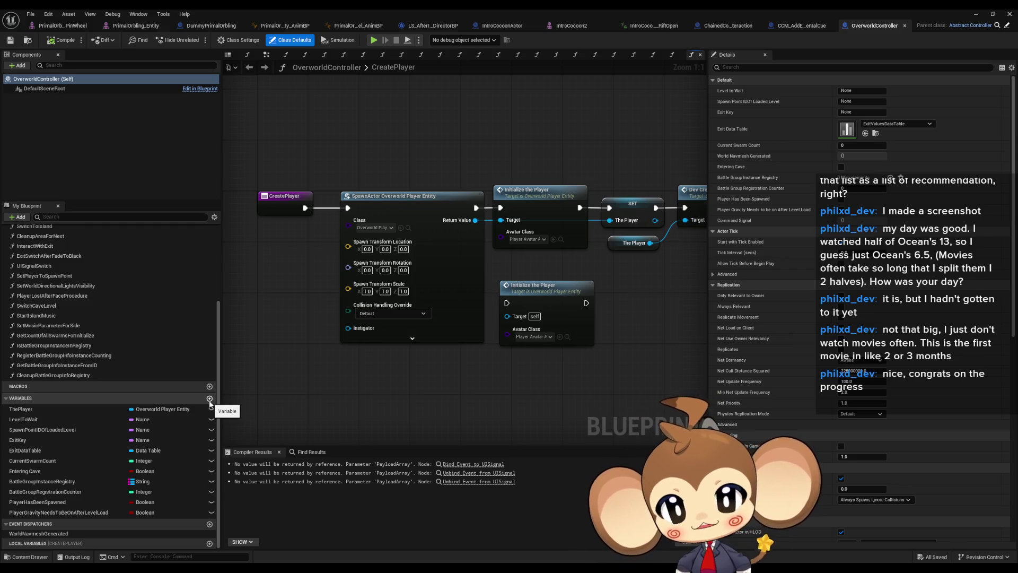
double_click(371, 13)
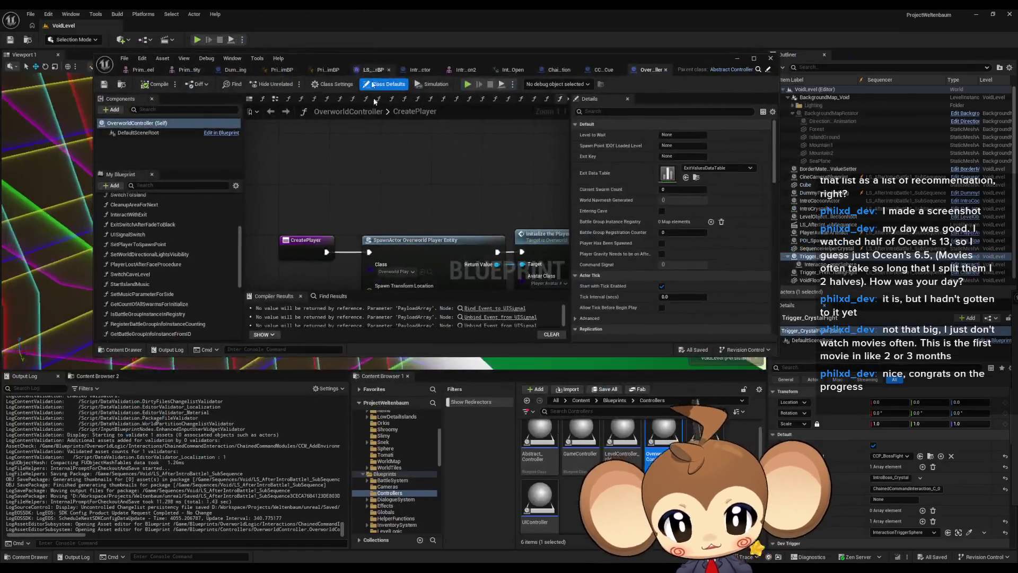
Go from the Blueprints folder into Storage and open the StorageData blueprint.
left_click(614, 401)
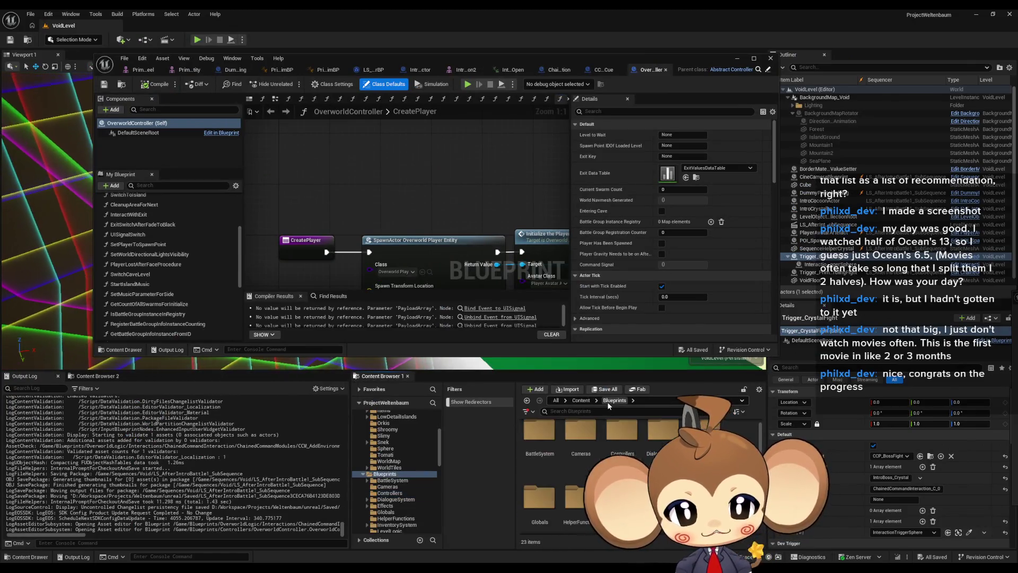
scroll(583, 467, "down", 3)
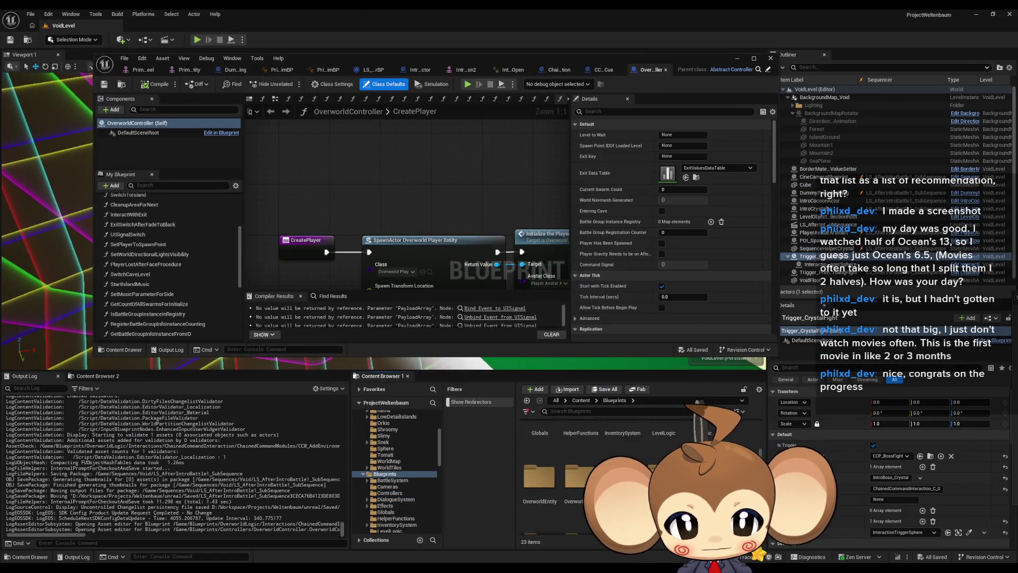
double_click(620, 477)
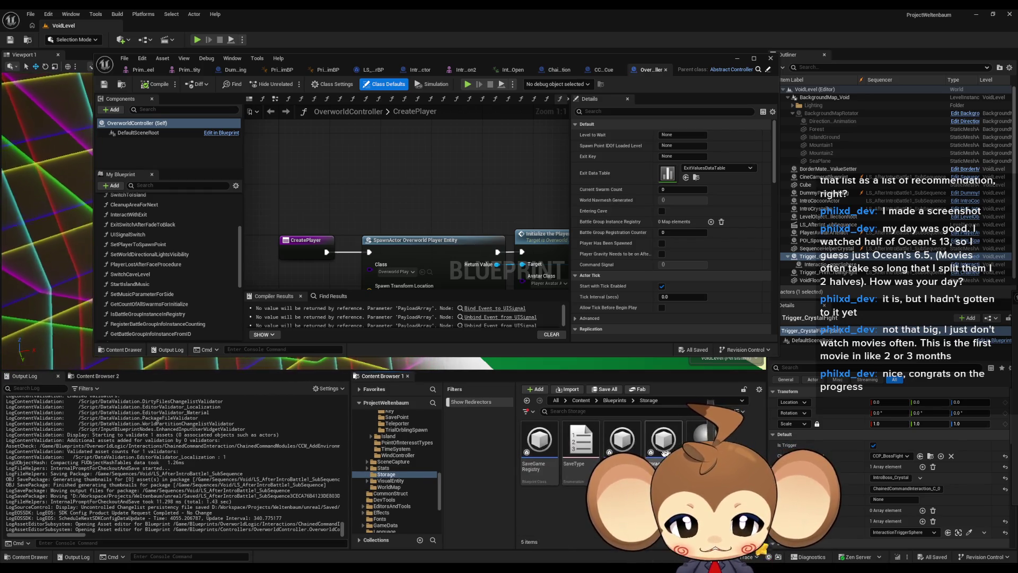
double_click(664, 440)
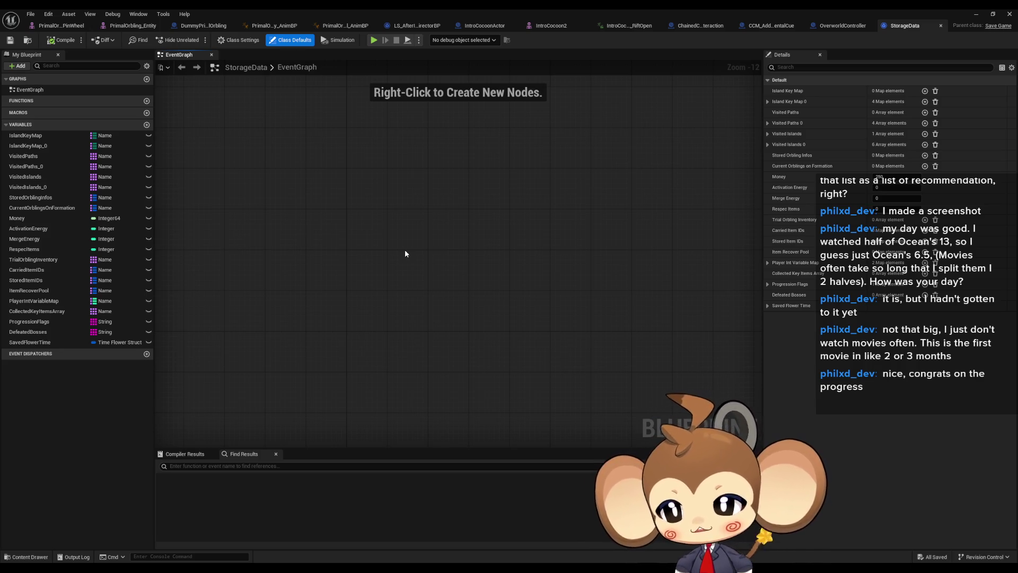
Add a String array variable EnvironmentalStates to StorageData, save it, and return to CCM_AddEnvironmentalCue.
left_click(146, 125)
left_click(122, 352)
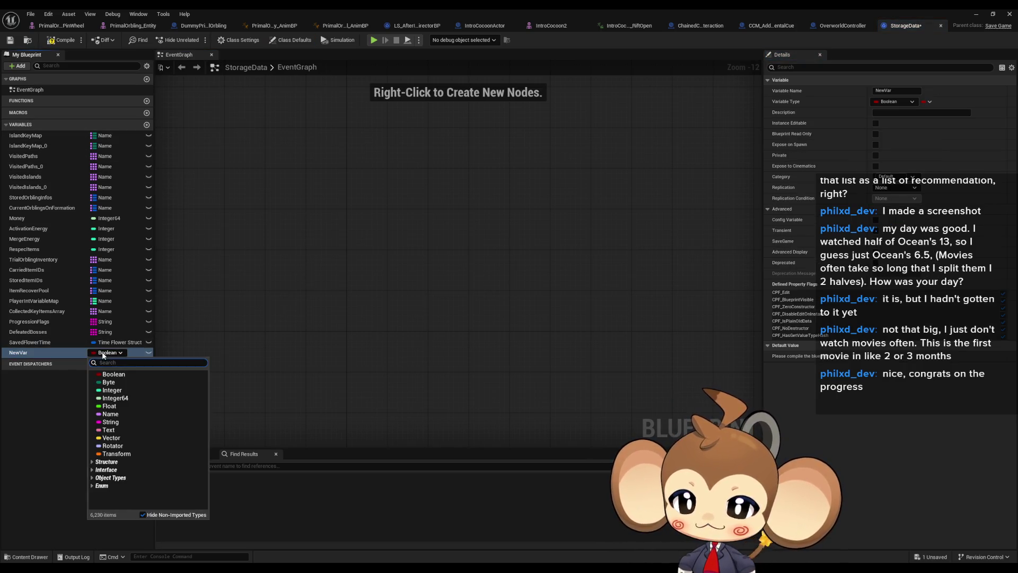
left_click(111, 422)
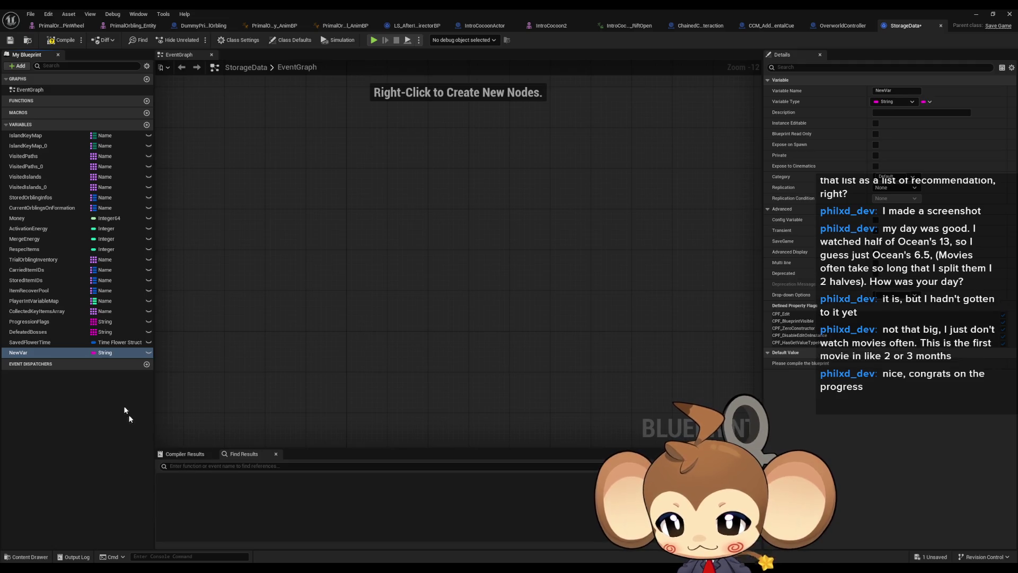
left_click(926, 104)
left_click(928, 128)
double_click(28, 352)
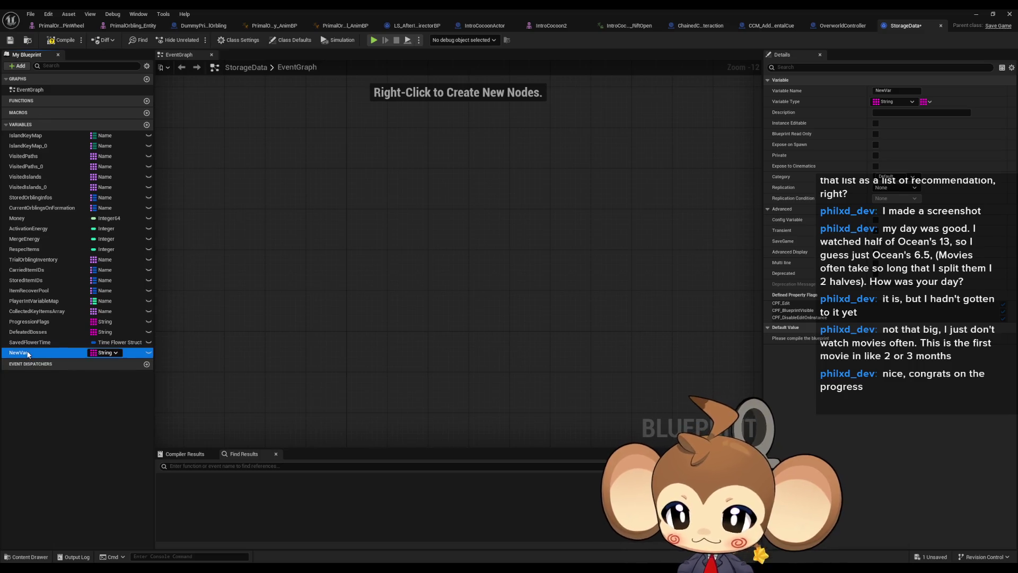
type("EnvironmentalStates")
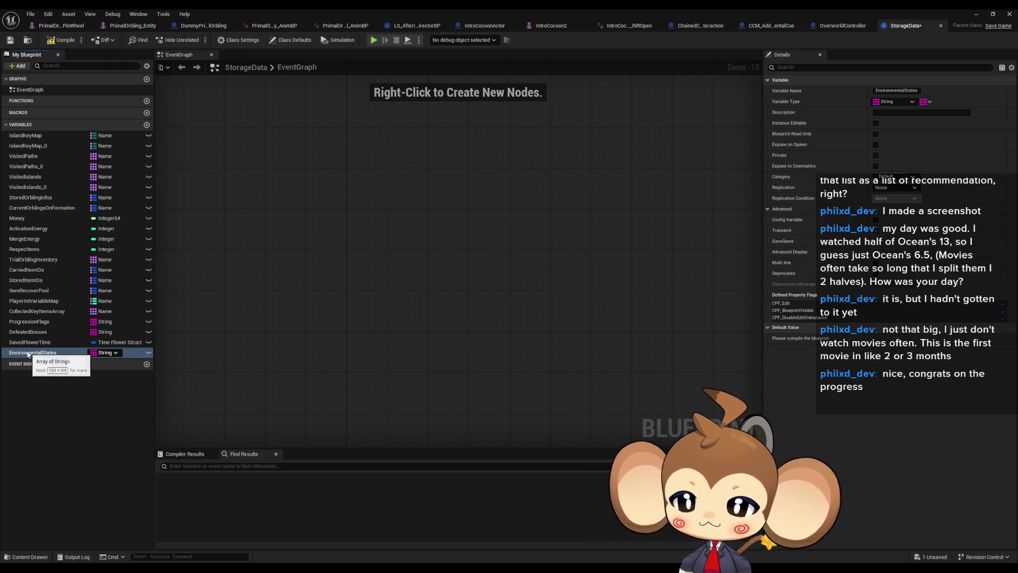
key("Return")
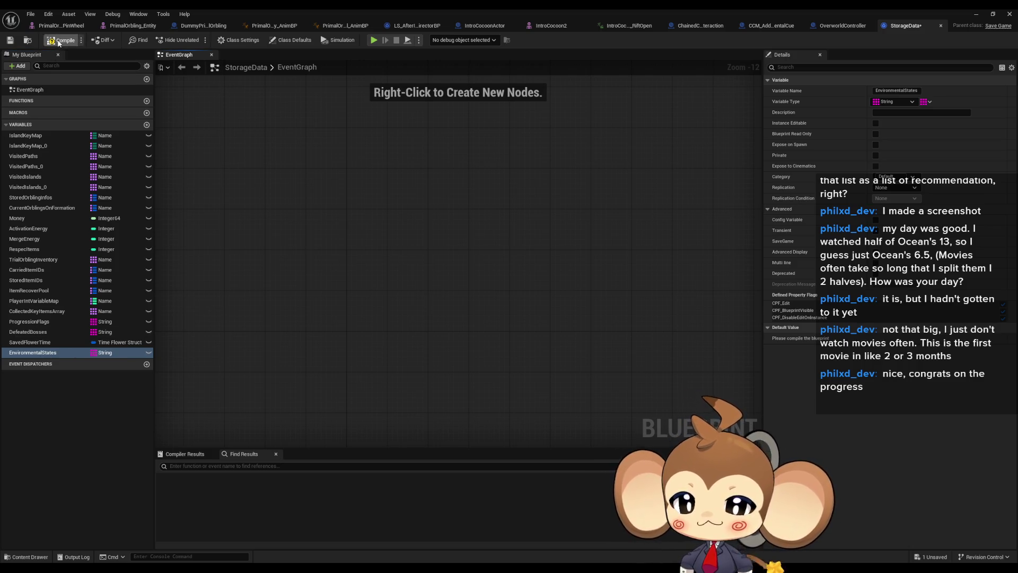
key("ctrl+s")
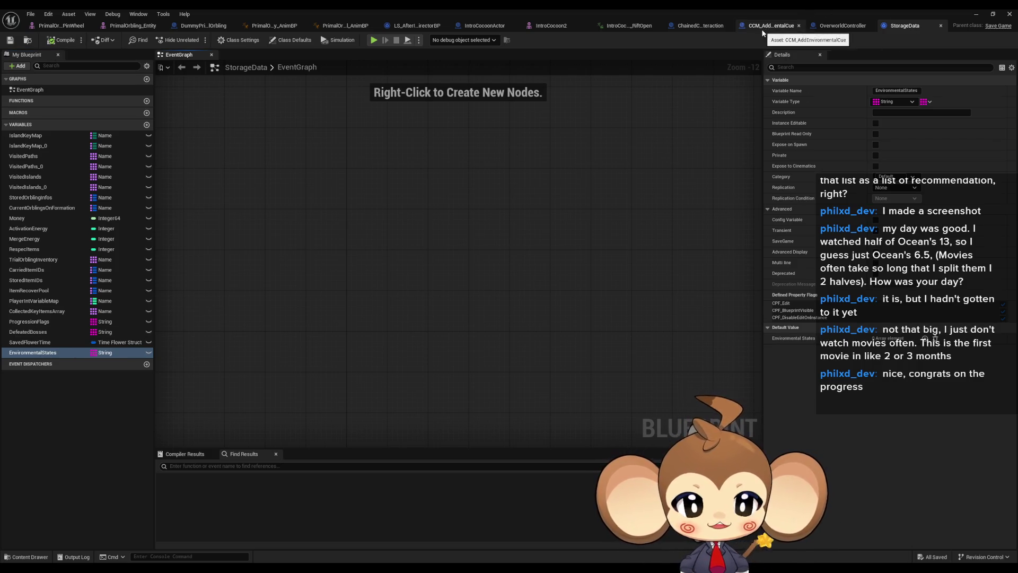
left_click(775, 25)
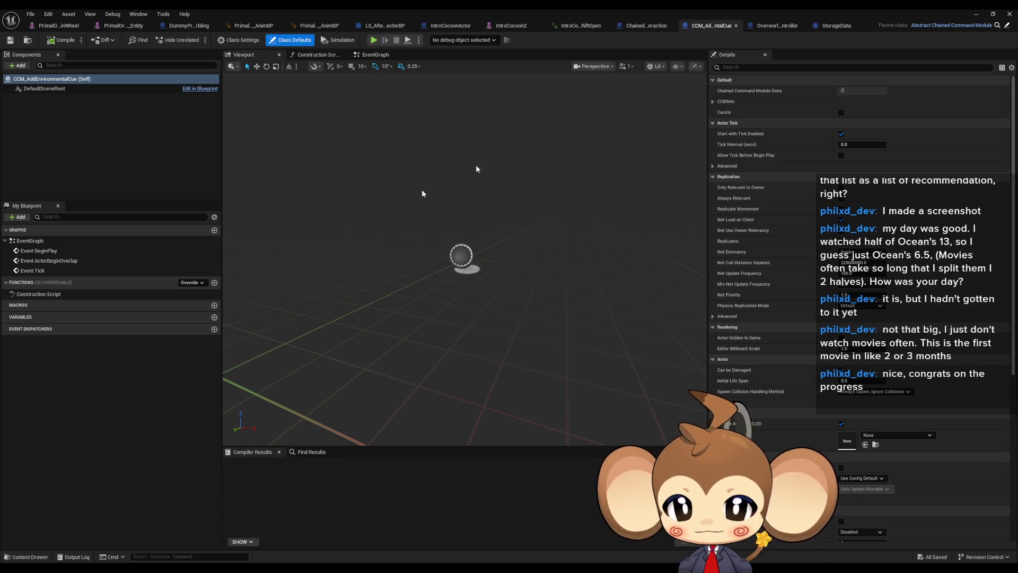
Find the module in the Content Browser and rename it CCM_AddEnvironmentalState.
double_click(695, 13)
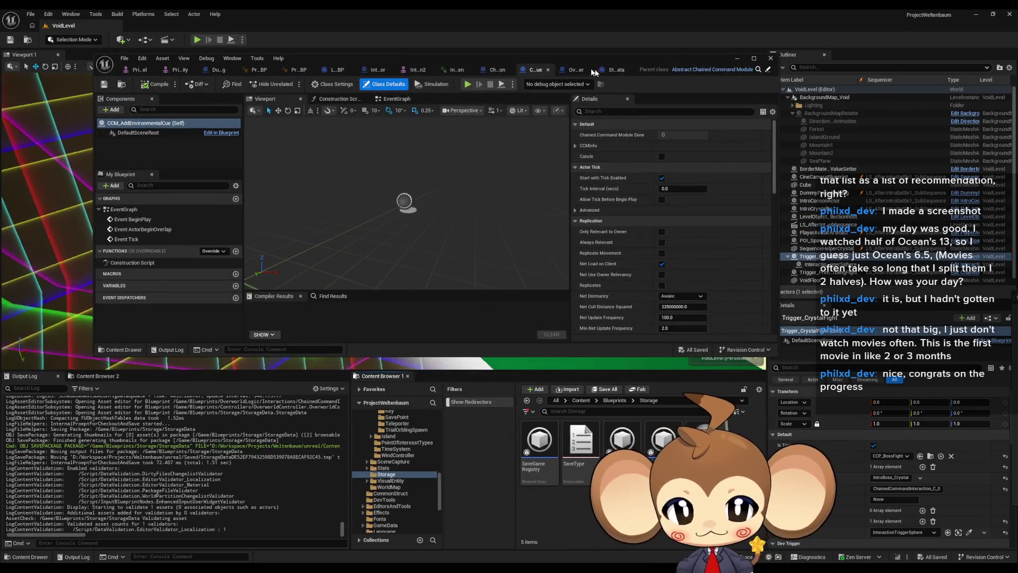
left_click(166, 60)
left_click(194, 88)
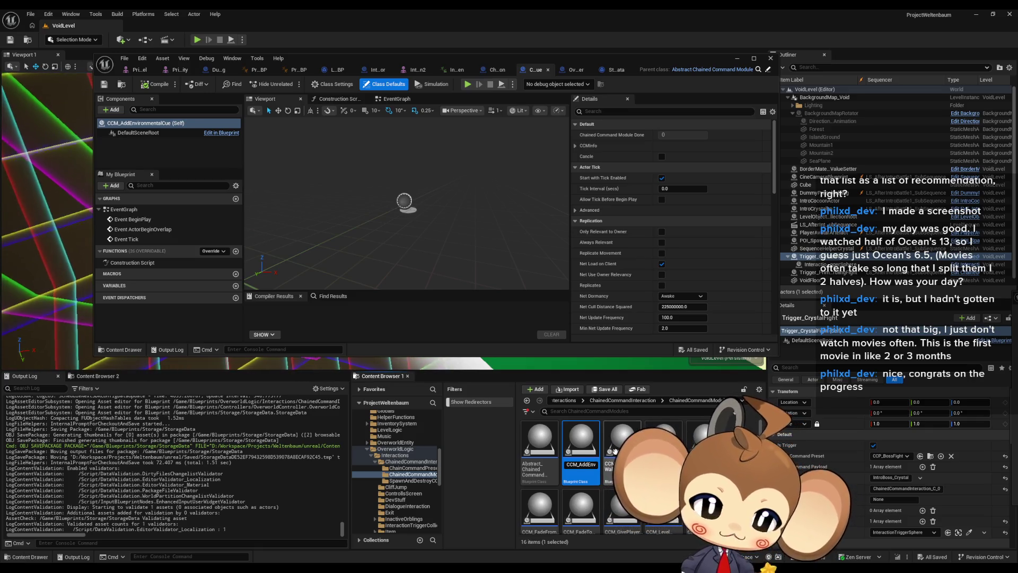
key("Return")
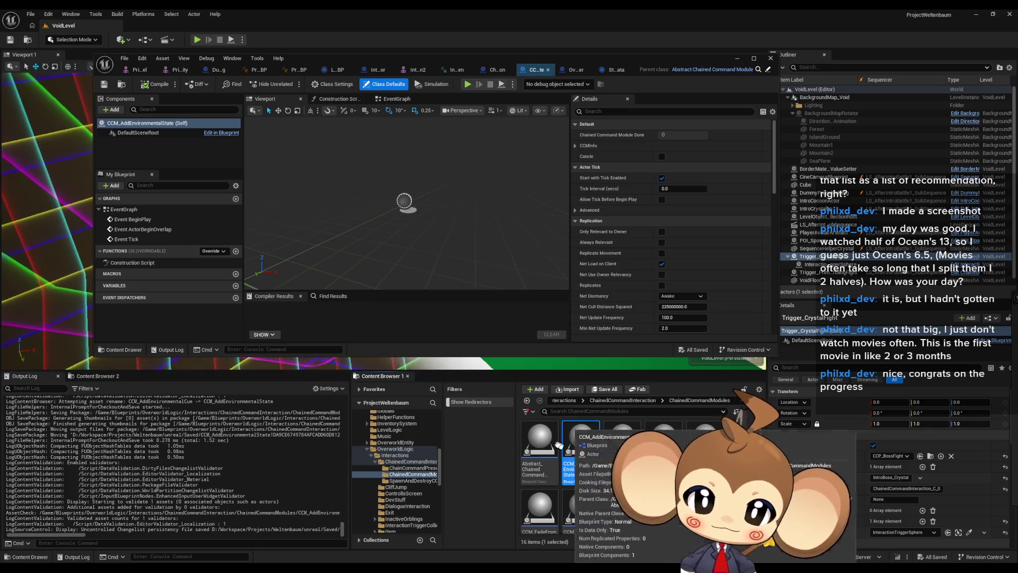
double_click(444, 57)
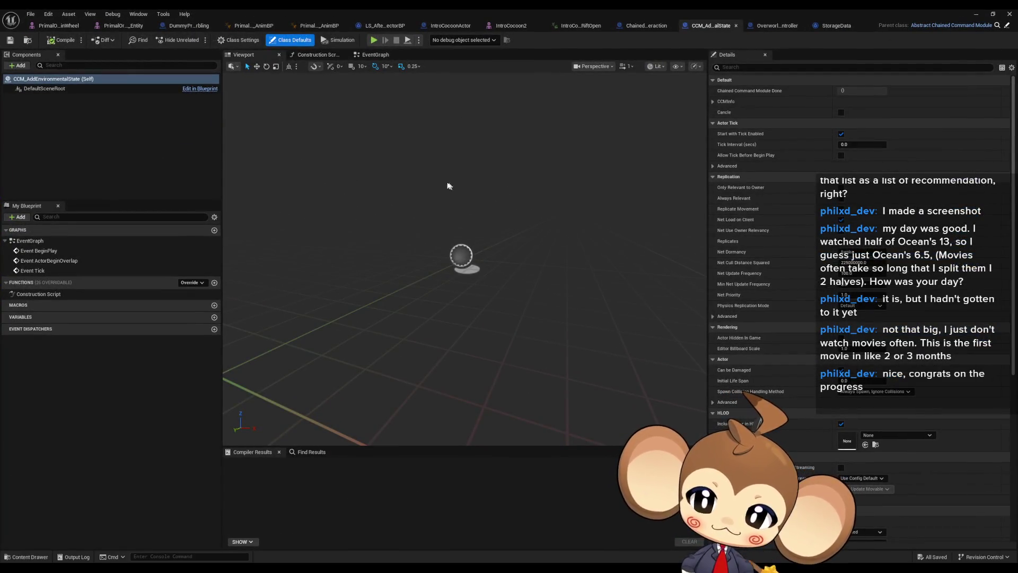
Remove the stray NewFunction from the blueprint.
left_click(213, 284)
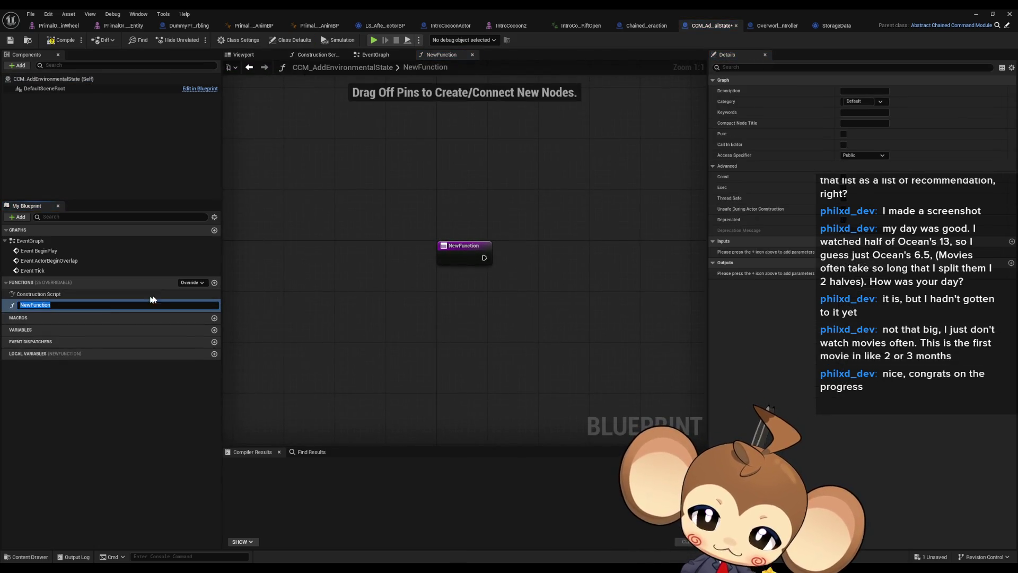
left_click(121, 348)
left_click(75, 304)
key("Delete")
Override StartCCM, delete its Parent: StartCCM call, and search for the clean-up node.
left_click(195, 283)
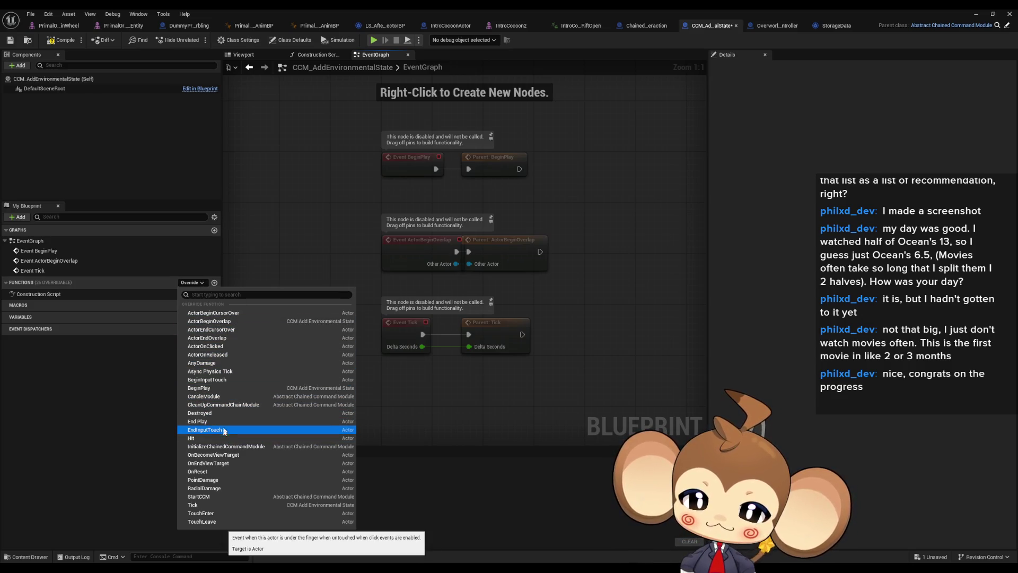
left_click(213, 497)
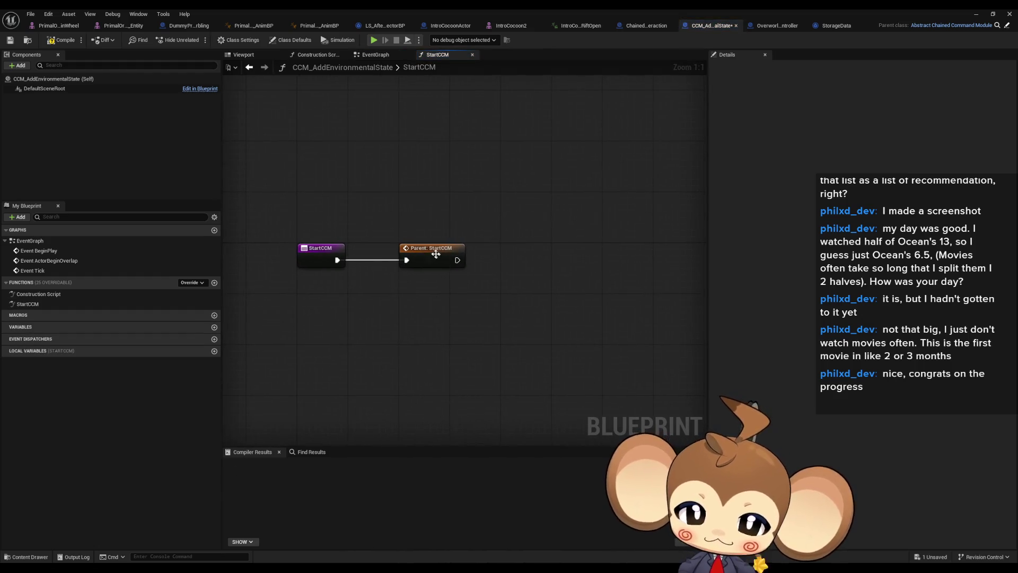
double_click(436, 254)
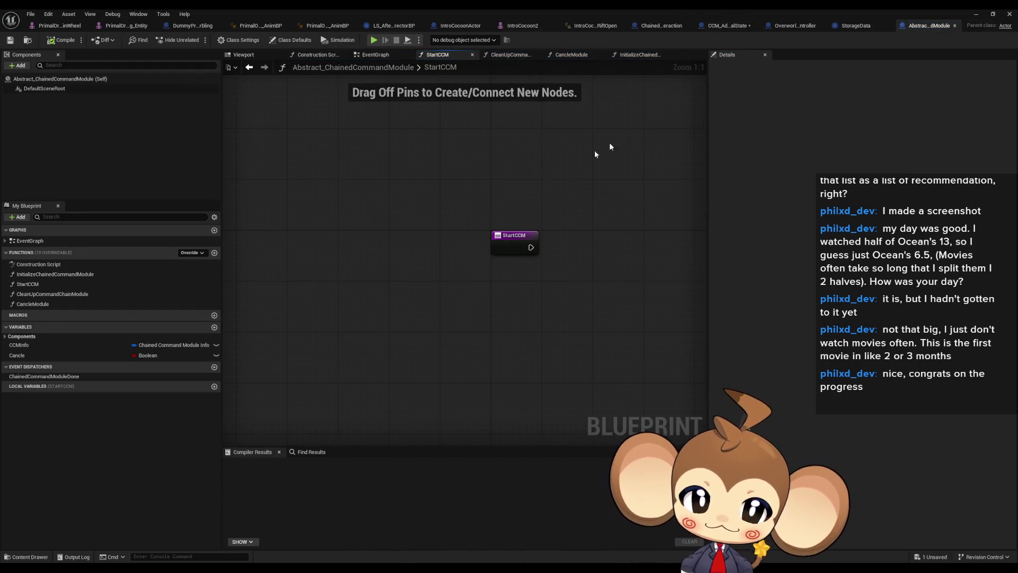
left_click(727, 26)
left_click_drag(432, 299, 423, 261)
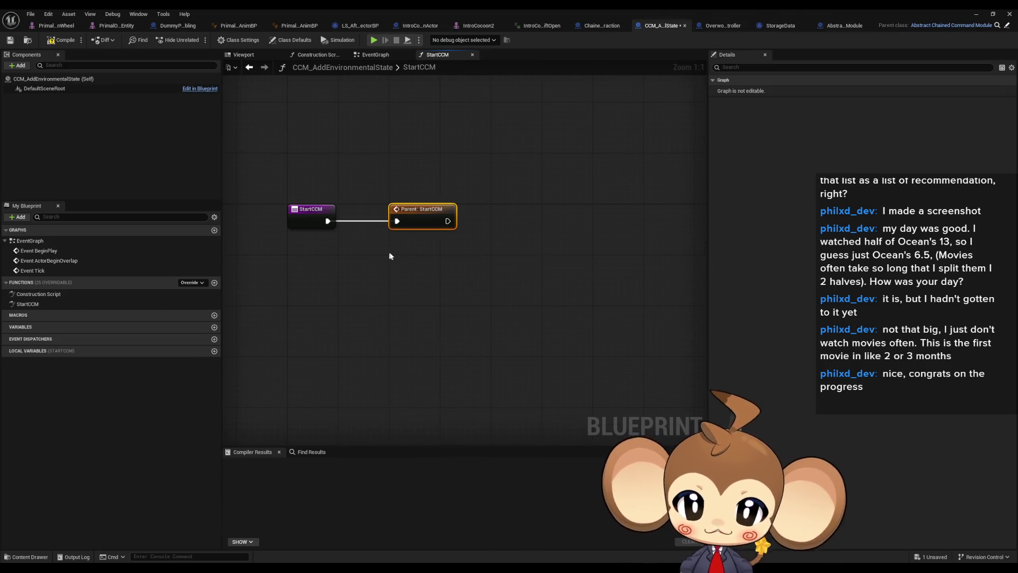
key("Delete")
right_click(412, 305)
type("clean")
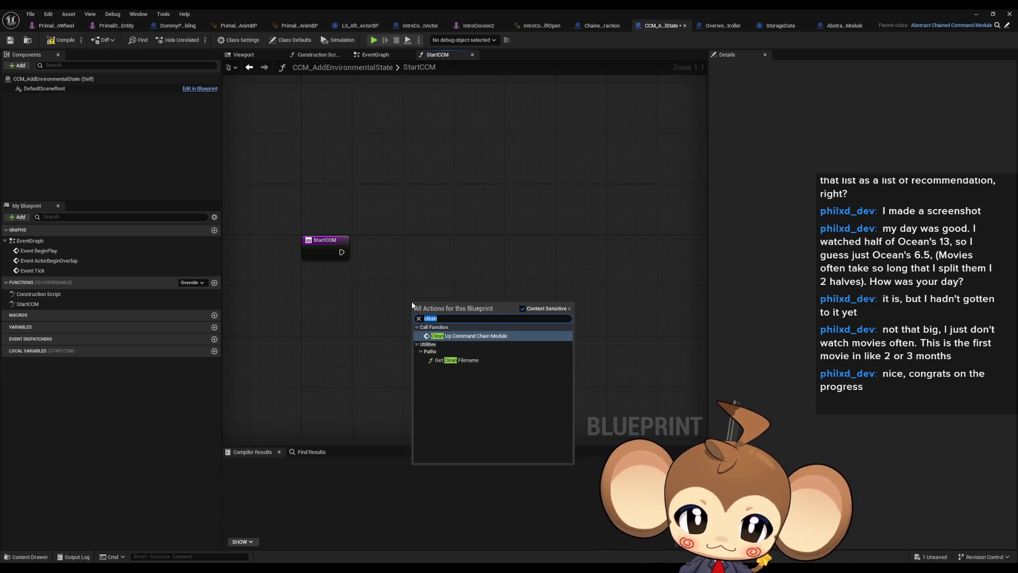
Place a Clean Up Command Chain Module node and discard trial Find First Actor and Get Overworld Controller nodes.
key("Return")
mouse_move(340, 253)
left_mouse_down()
mouse_move(409, 266)
mouse_move(388, 240)
left_mouse_up()
type("find firs")
key("Return")
left_click(410, 174)
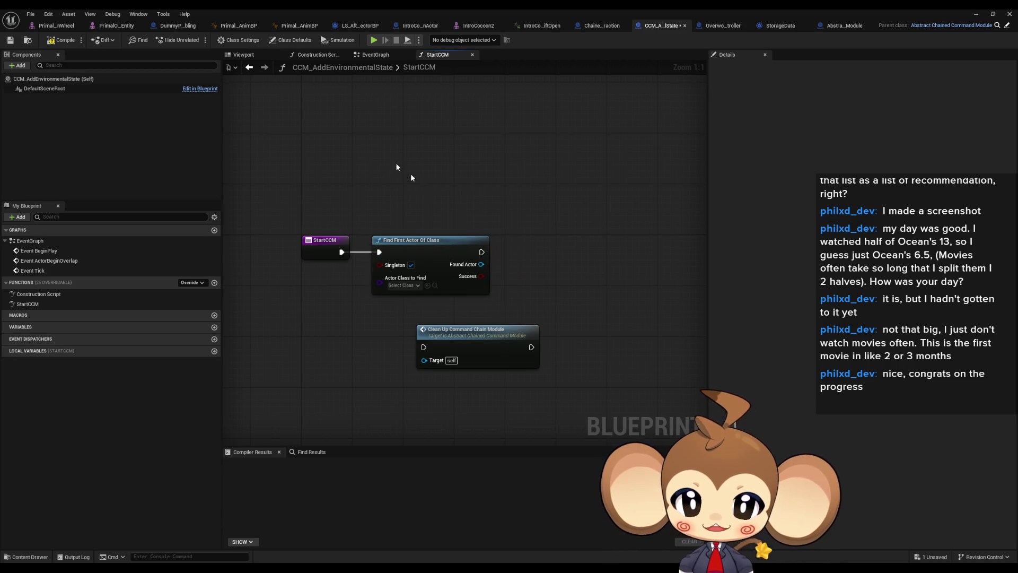
right_click(395, 166)
type("get overworld")
key("Return")
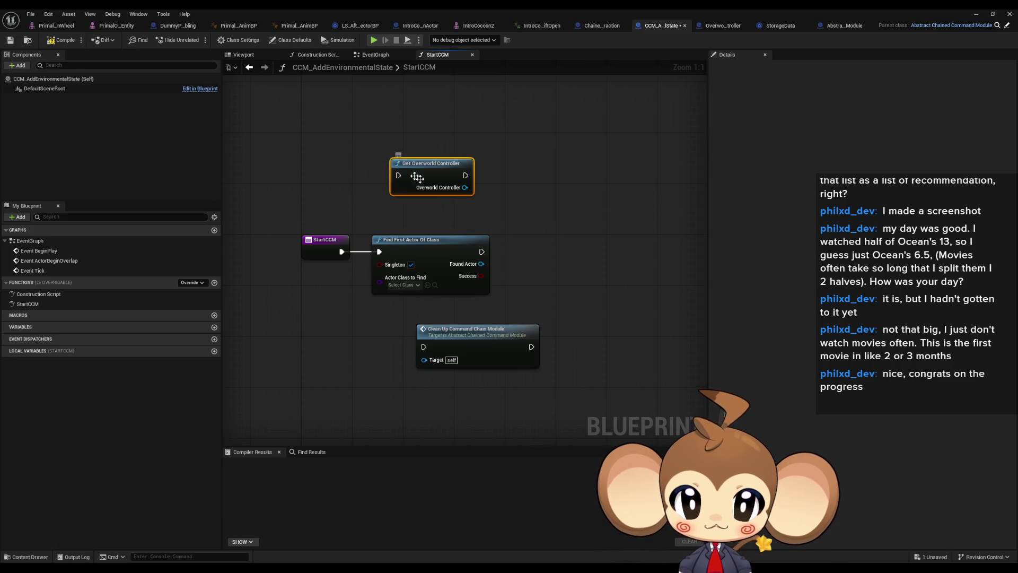
left_click(440, 261)
key("Delete")
mouse_move(408, 173)
left_mouse_down()
mouse_move(389, 249)
mouse_move(341, 251)
left_mouse_up()
left_click_drag(448, 225, 388, 225)
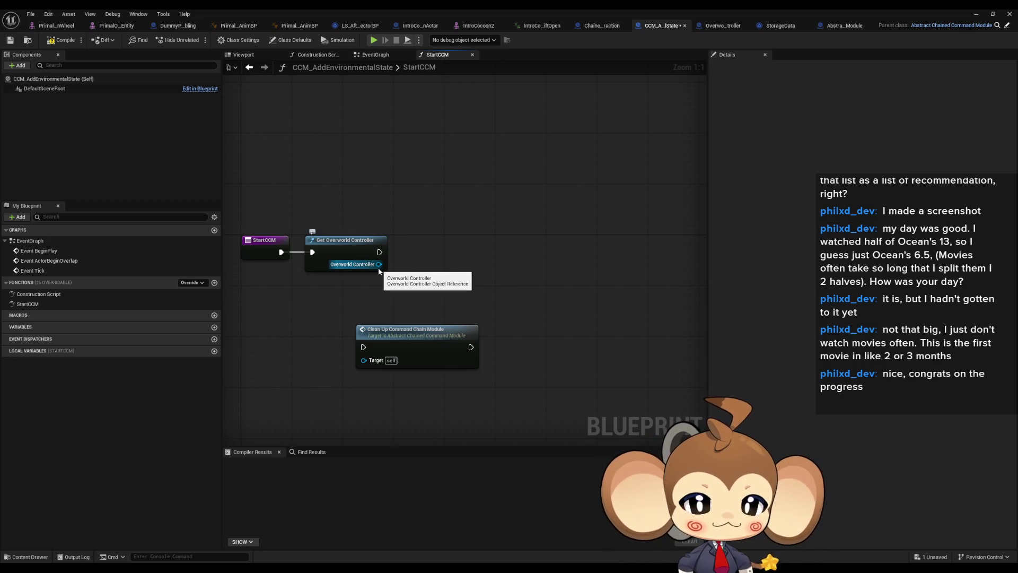
left_click(378, 269)
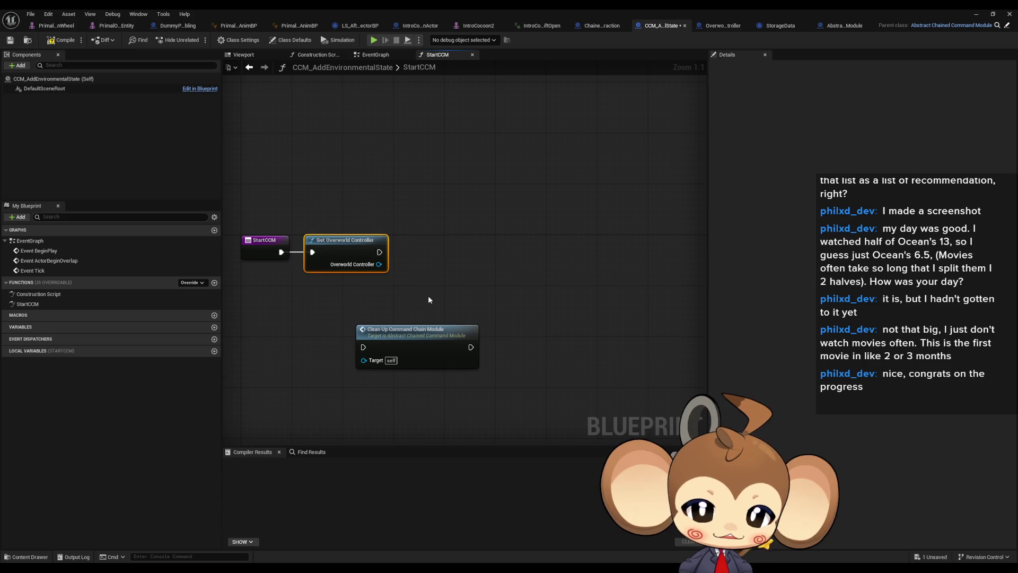
key("Delete")
Add Get Storage Data Instance and a getter for its Environmental States array.
right_click(317, 243)
type("get s")
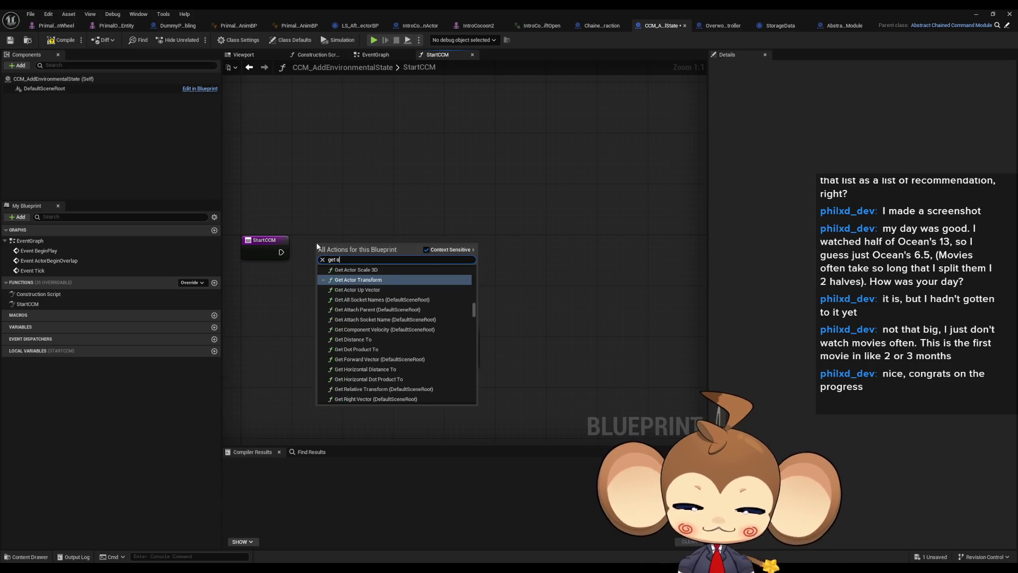
type("torage")
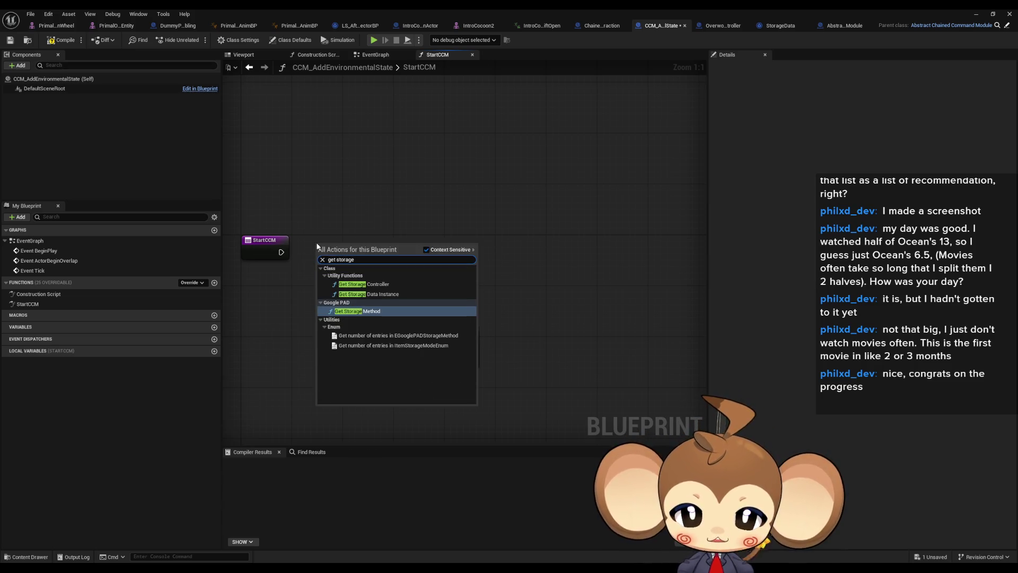
key("Up")
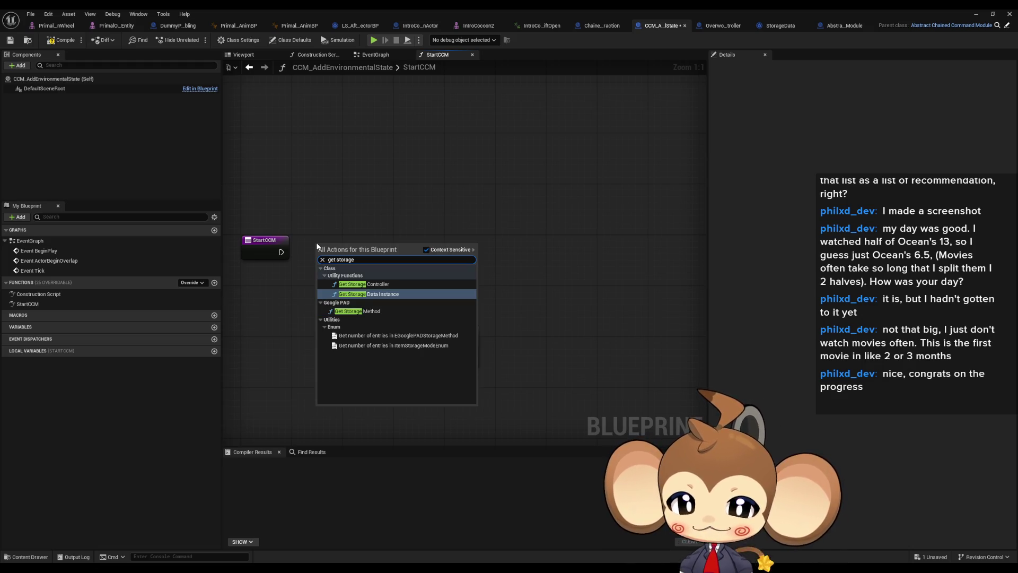
key("Return")
left_click_drag(395, 271, 437, 273)
type("add")
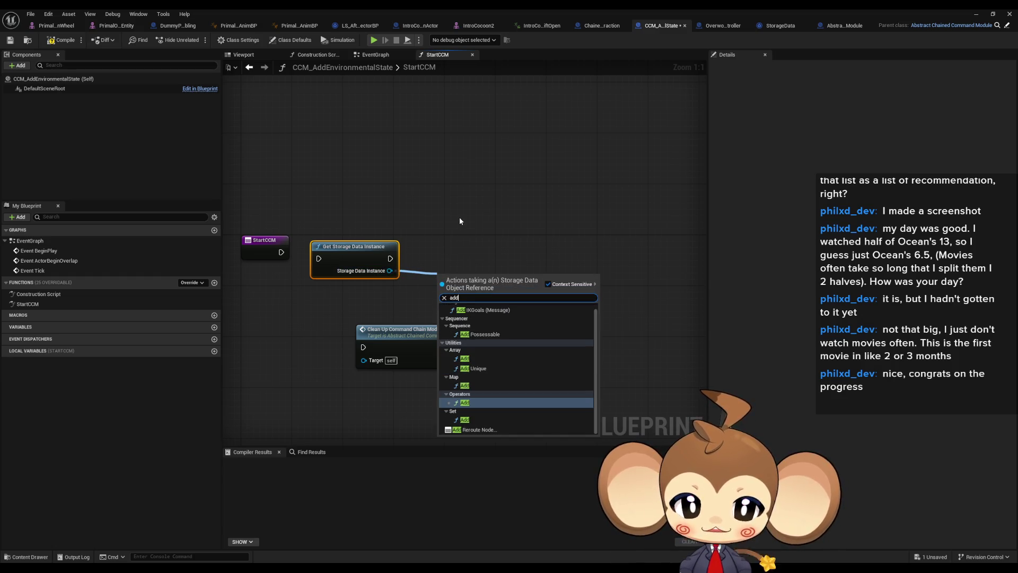
scroll(526, 360, "up", 1)
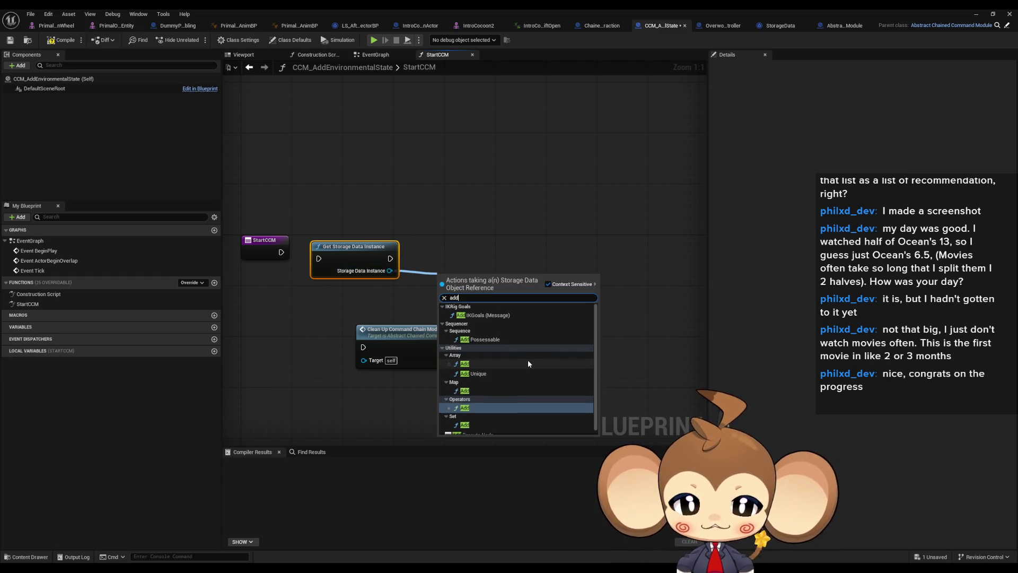
type("get")
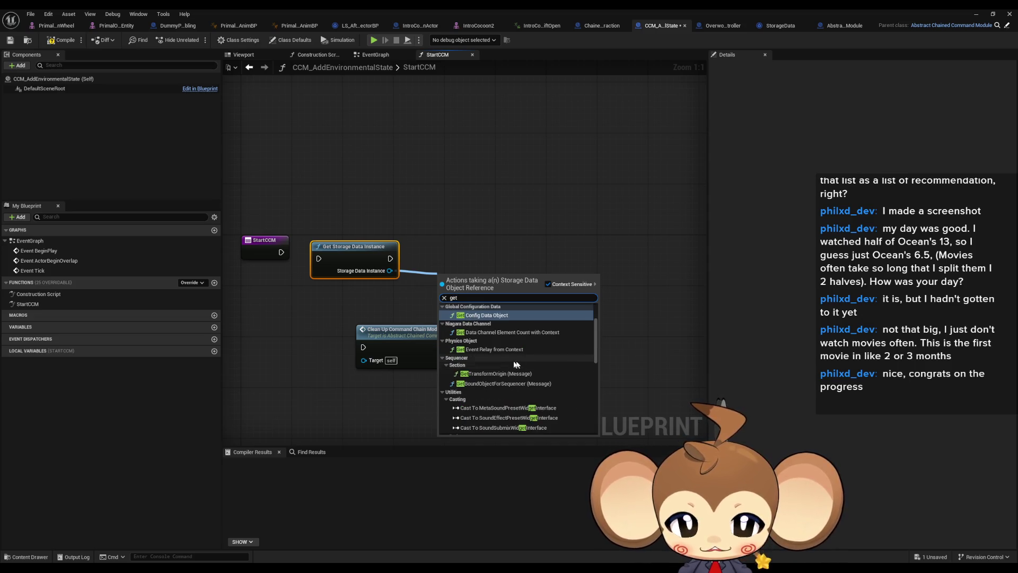
scroll(537, 369, "down", 5)
scroll(539, 372, "down", 2)
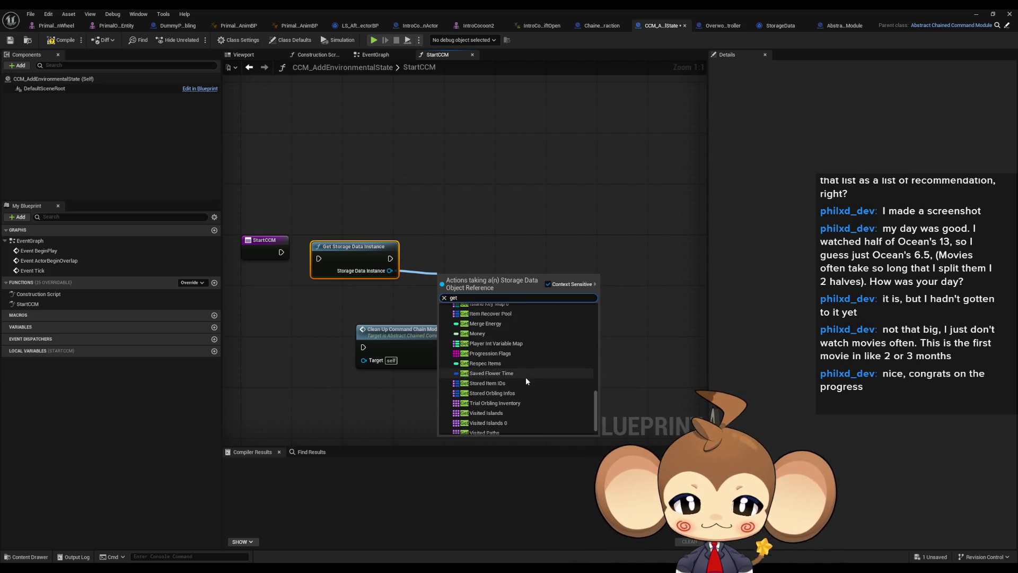
scroll(498, 367, "up", 1)
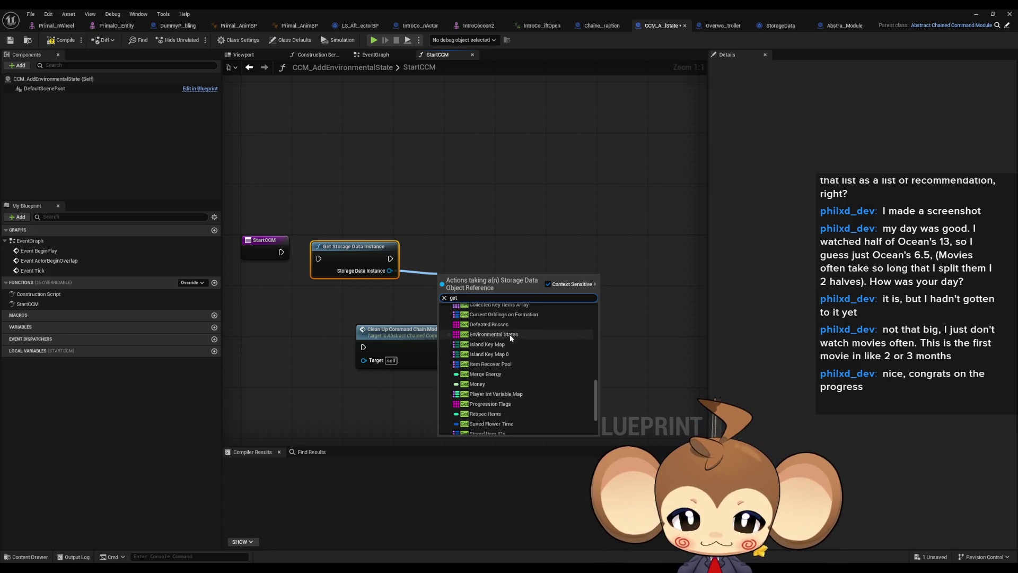
left_click(510, 334)
Feed Environmental States into a new array Add node.
left_click_drag(524, 282, 577, 258)
type("add")
left_click(591, 360)
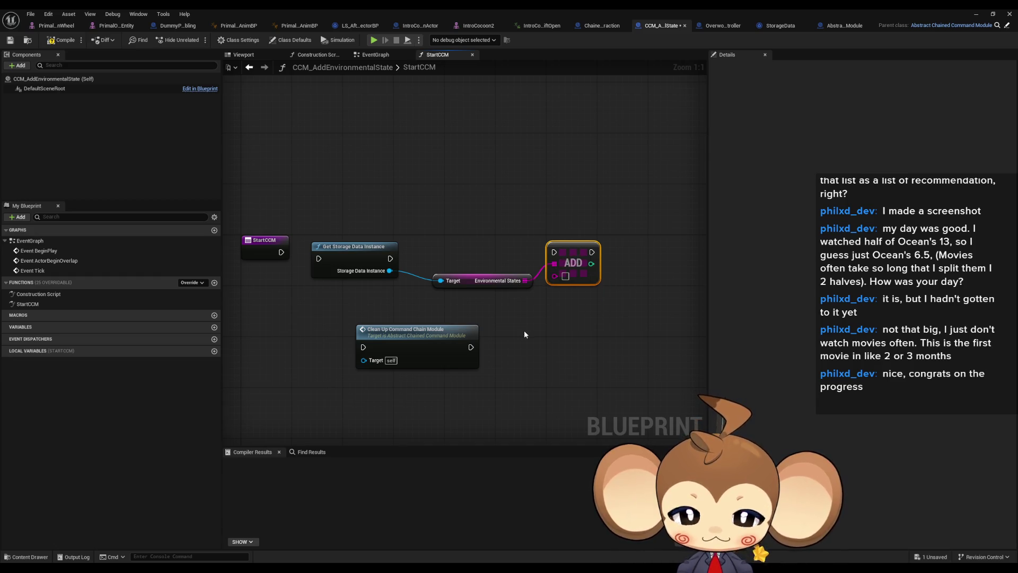
Add a CCMInfo getter and split its struct pin into member values.
right_click(551, 313)
type("info")
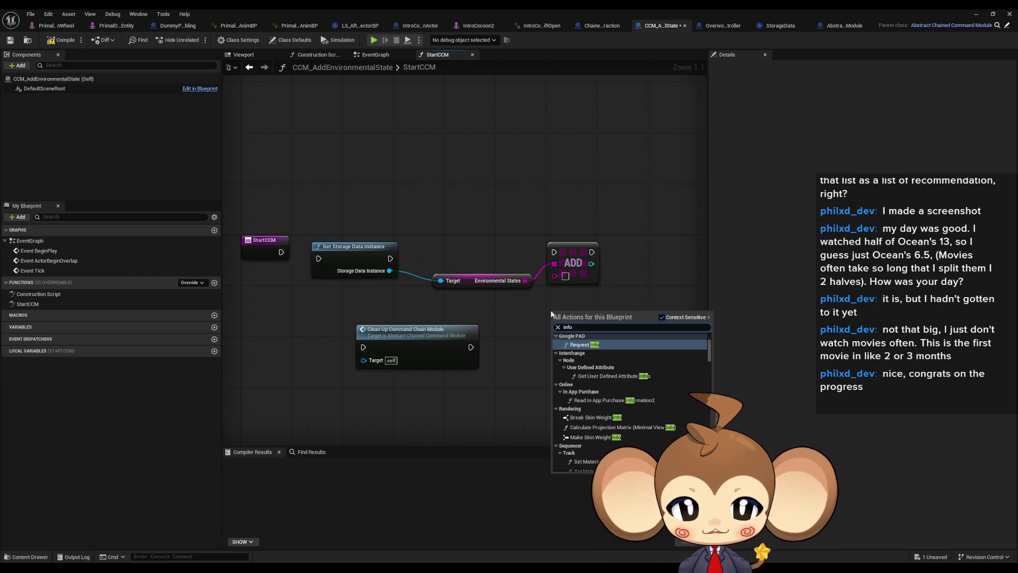
type(" get")
key("Down")
key("Down")
key("Down")
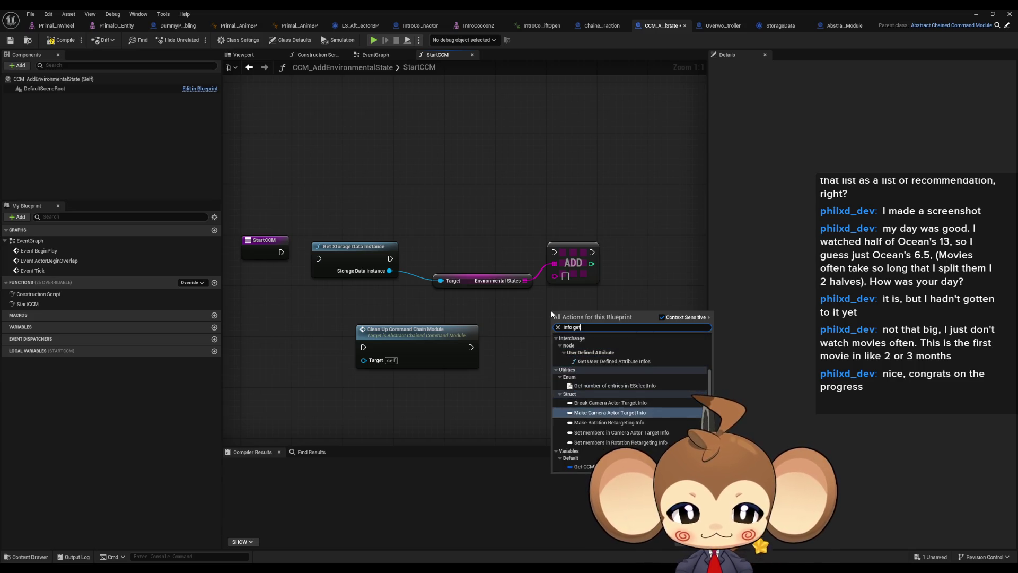
key("Down")
key("Down")
key("Down")
key("Return")
right_click(588, 313)
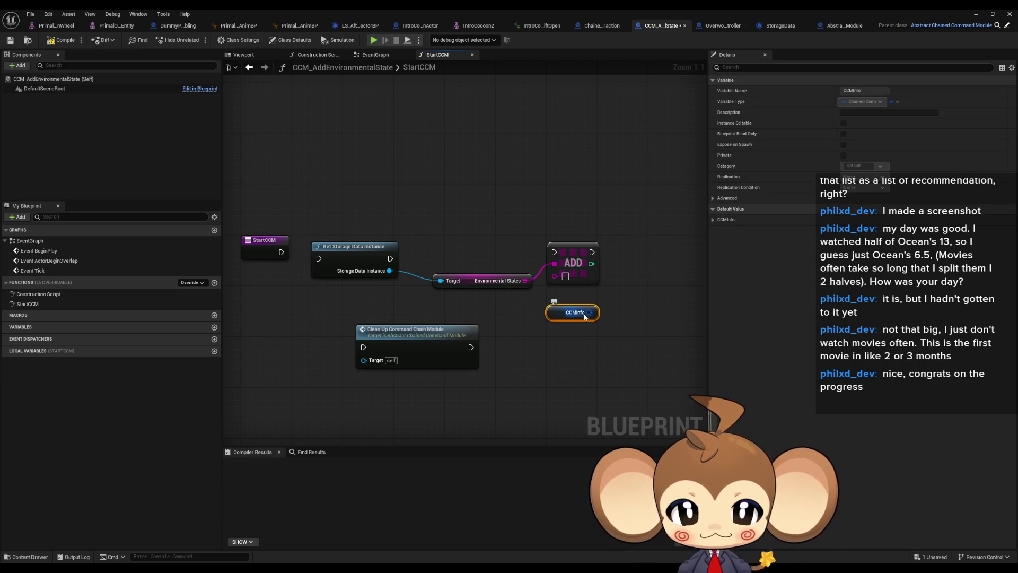
left_click(615, 355)
left_click_drag(559, 254, 667, 222)
left_click(620, 286)
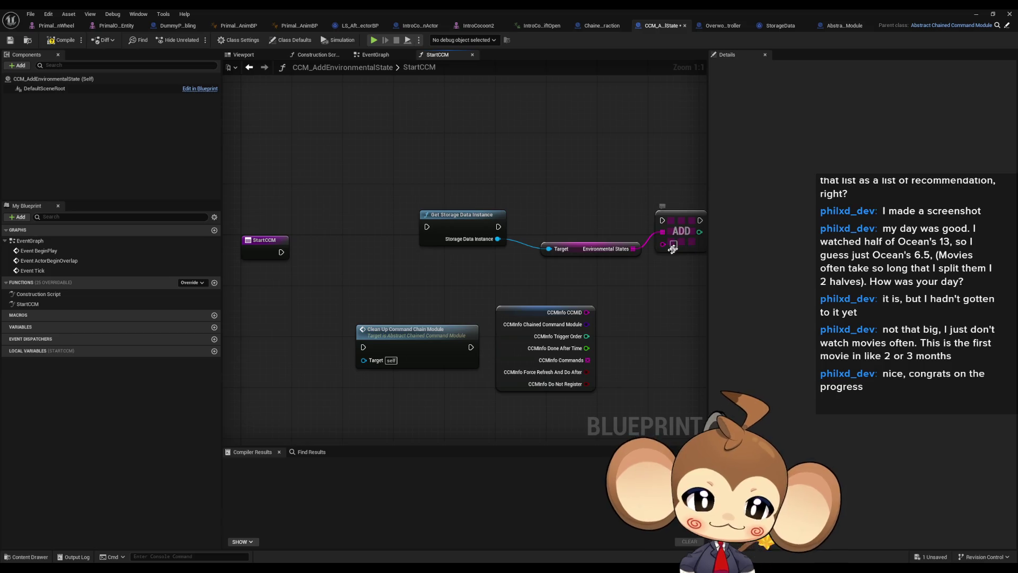
left_click_drag(631, 325, 576, 316)
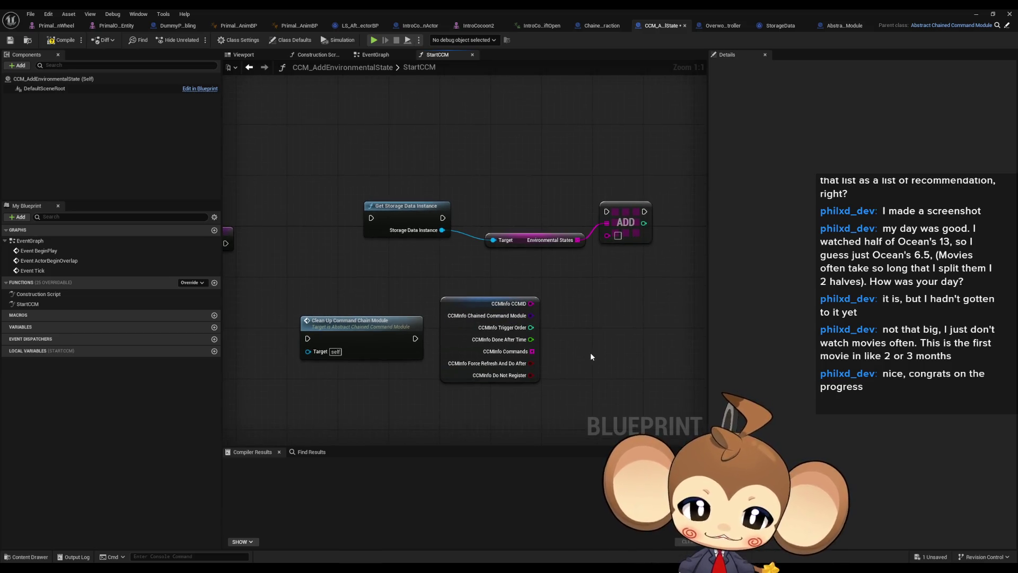
Run a For Each Loop over Commands, adding each element with Add Unique instead of Add.
left_click_drag(532, 351, 608, 344)
type("forea")
left_click(647, 393)
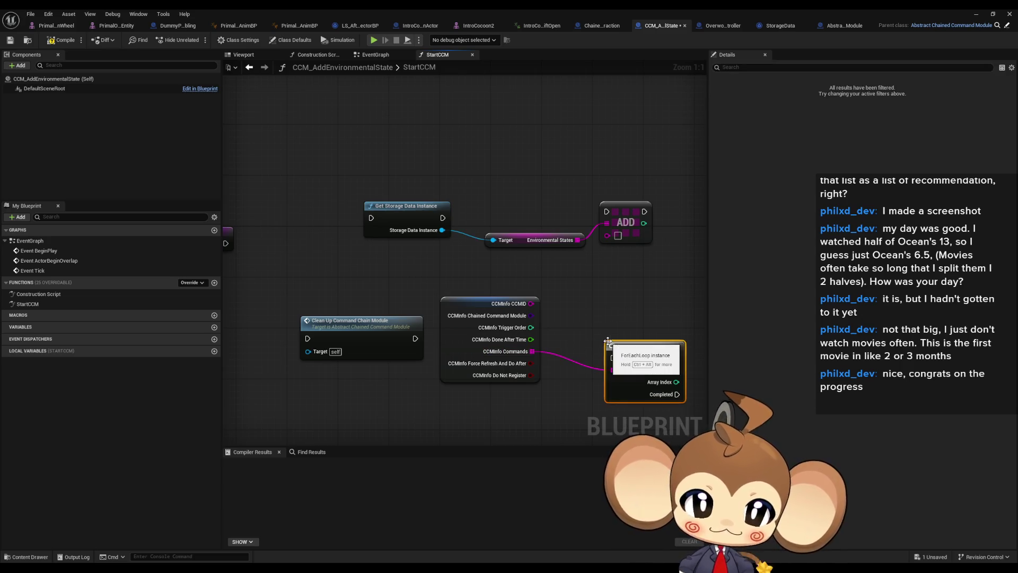
mouse_move(676, 371)
left_mouse_down()
mouse_move(650, 246)
mouse_move(608, 234)
mouse_move(677, 357)
left_mouse_up()
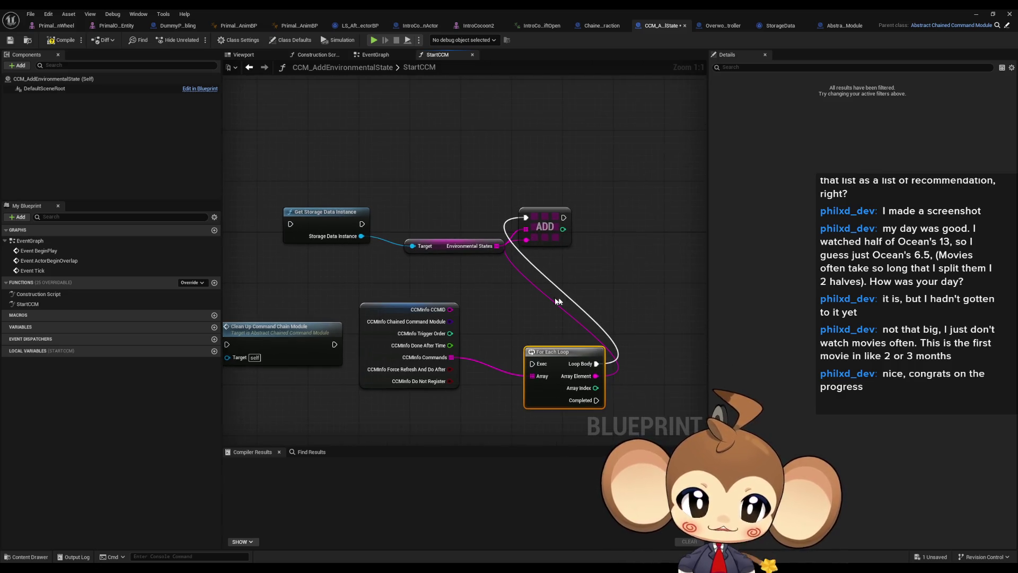
left_click_drag(495, 247, 537, 286)
type("addunique")
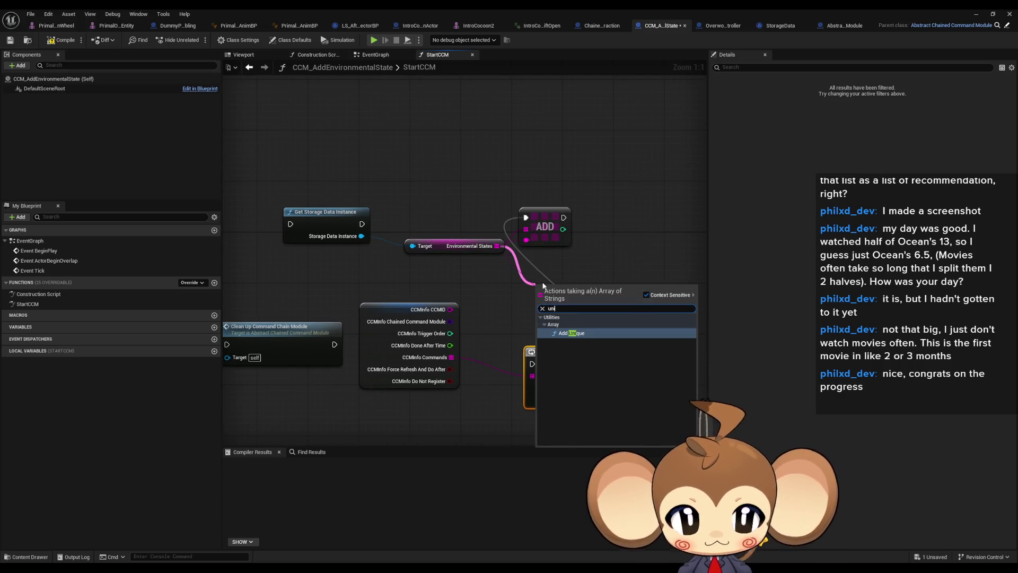
key("Return")
left_click(541, 212)
key("Delete")
mouse_move(539, 294)
left_mouse_down()
mouse_move(596, 366)
mouse_move(539, 317)
mouse_move(663, 299)
left_mouse_up()
Wire StartCCM through Get Storage Data Instance into the loop, and Completed into Clean Up.
left_click_drag(536, 366, 362, 223)
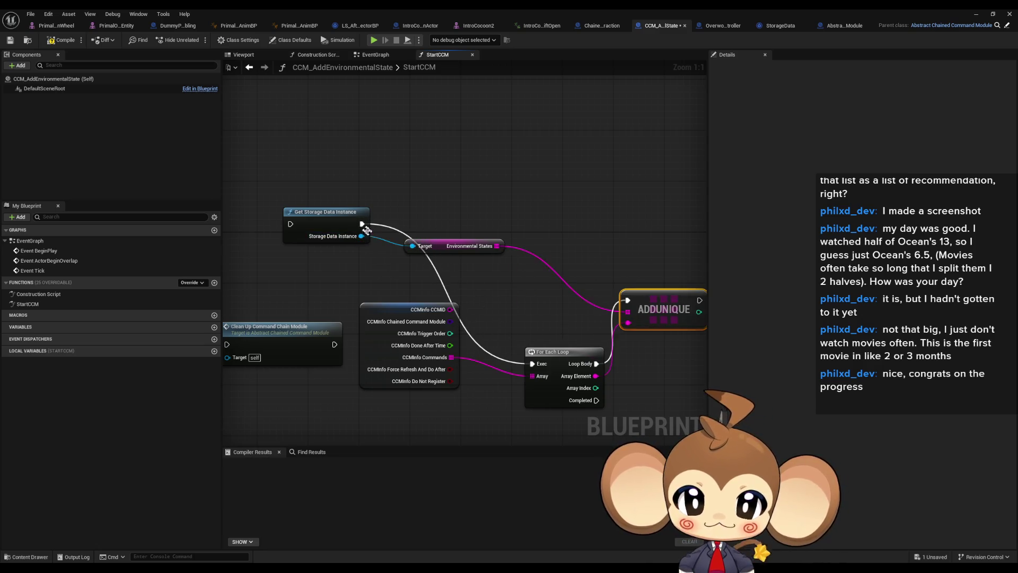
left_click_drag(360, 314, 510, 323)
mouse_move(376, 353)
left_mouse_down()
mouse_move(700, 395)
mouse_move(656, 404)
mouse_move(674, 409)
left_mouse_up()
mouse_move(371, 234)
left_mouse_down()
mouse_move(421, 238)
mouse_move(274, 262)
left_mouse_up()
left_click_drag(369, 274, 605, 386)
Rearrange the StartCCM nodes into a tidy left-to-right layout.
left_click_drag(310, 194, 423, 279)
left_click_drag(531, 188, 414, 214)
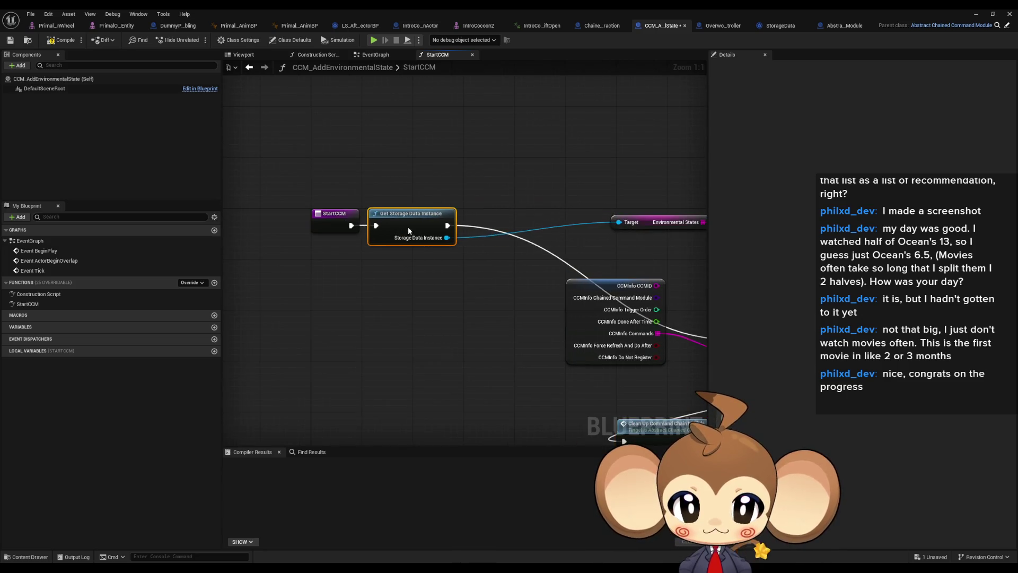
mouse_move(579, 314)
left_mouse_down()
mouse_move(329, 338)
mouse_move(348, 338)
left_mouse_up()
left_click_drag(348, 338, 245, 328)
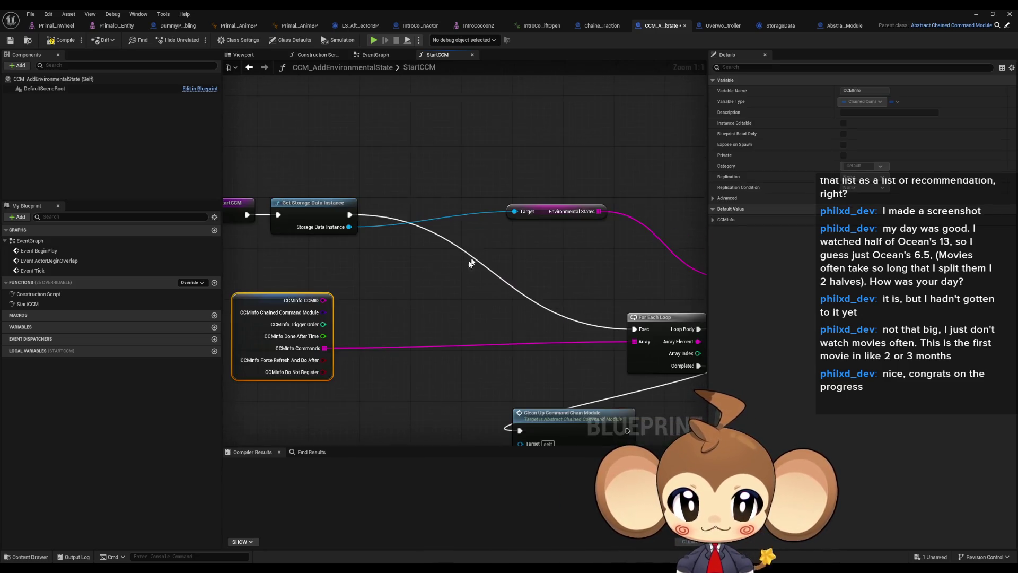
mouse_move(533, 216)
left_mouse_down()
mouse_move(467, 250)
mouse_move(368, 273)
left_mouse_up()
left_click_drag(462, 241, 506, 208)
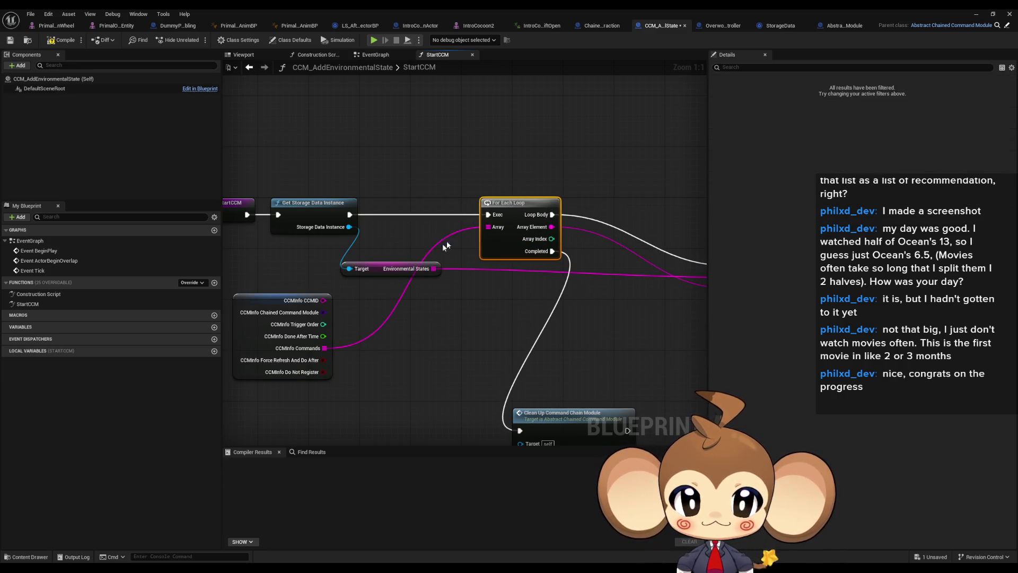
left_click_drag(375, 272, 413, 278)
mouse_move(556, 258)
left_mouse_down()
mouse_move(471, 213)
mouse_move(449, 213)
left_mouse_up()
left_click_drag(464, 346, 533, 200)
left_click_drag(265, 269, 405, 269)
left_click(549, 324)
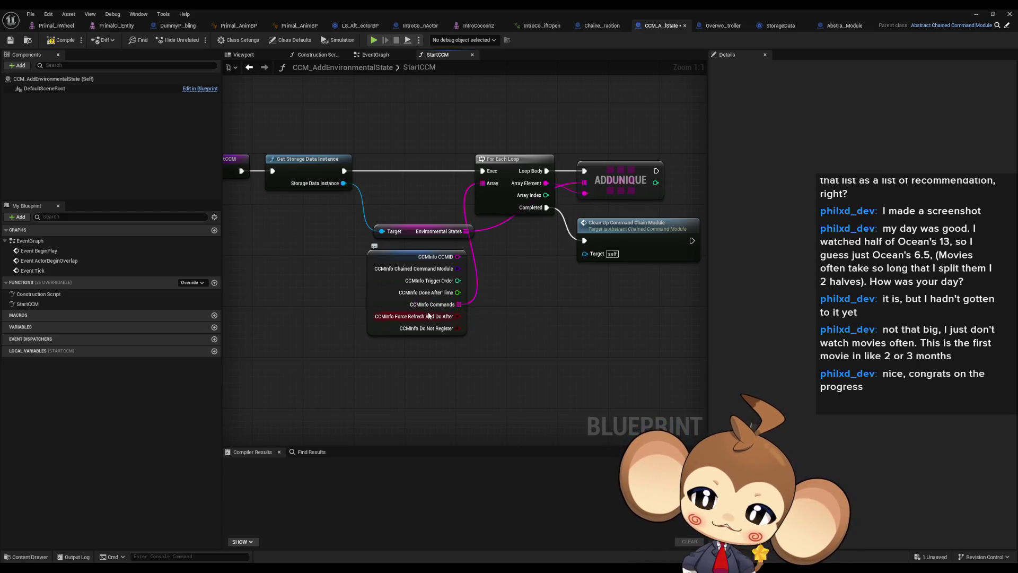
Shrink the blueprint editor window and open CCM_BossBattleStarter from the Content Browser.
left_click(188, 283)
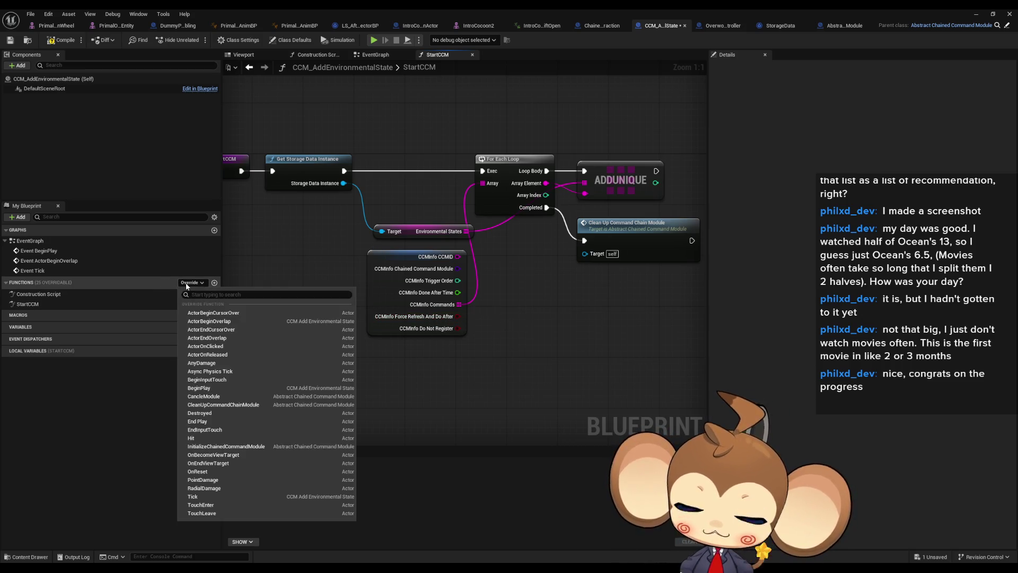
left_click(576, 155)
double_click(520, 8)
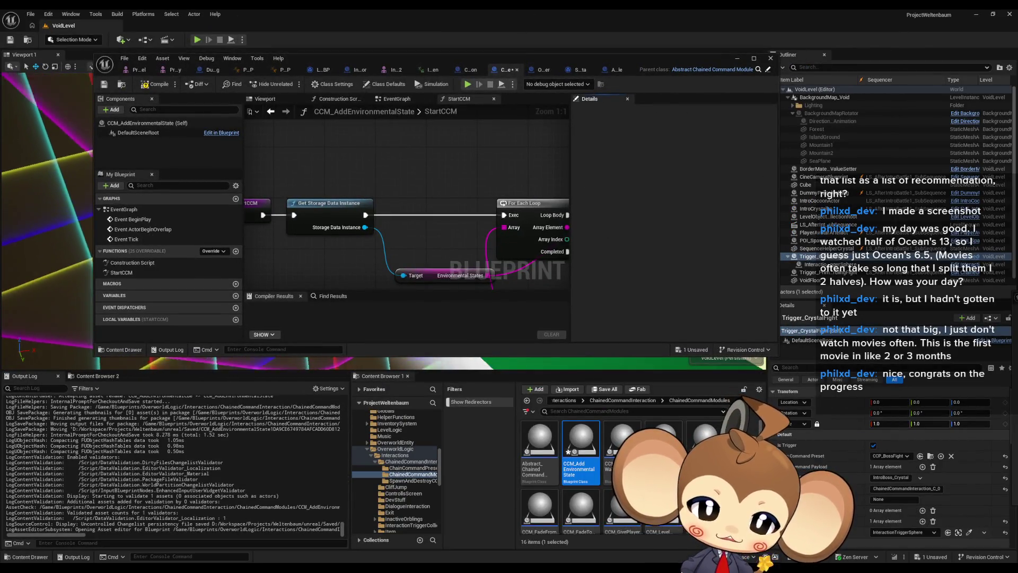
double_click(663, 438)
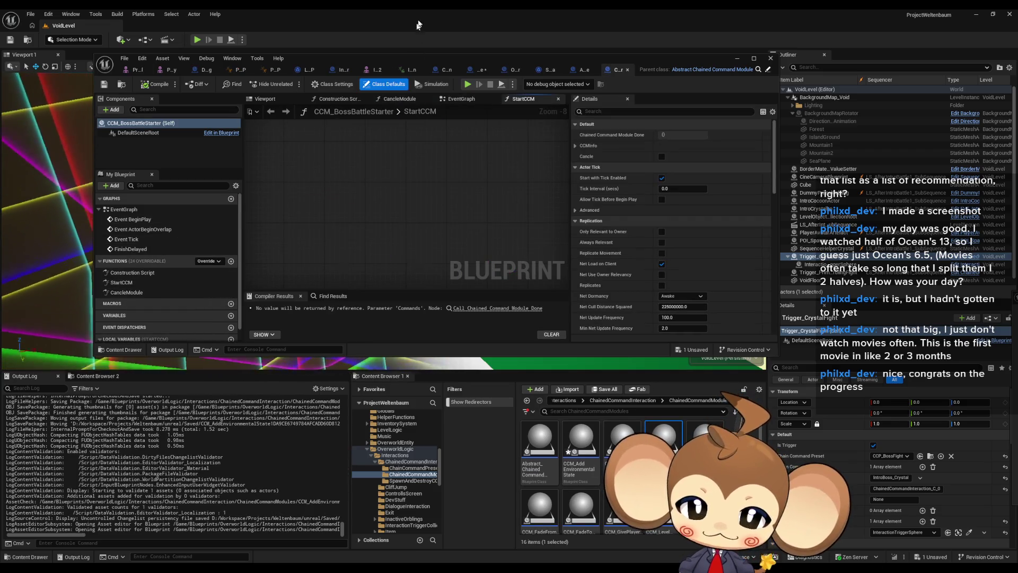
Browse into ChainCommandPresets, check InteractionTriggerSphere, and bring up the abstract preset's asset options.
left_click(621, 401)
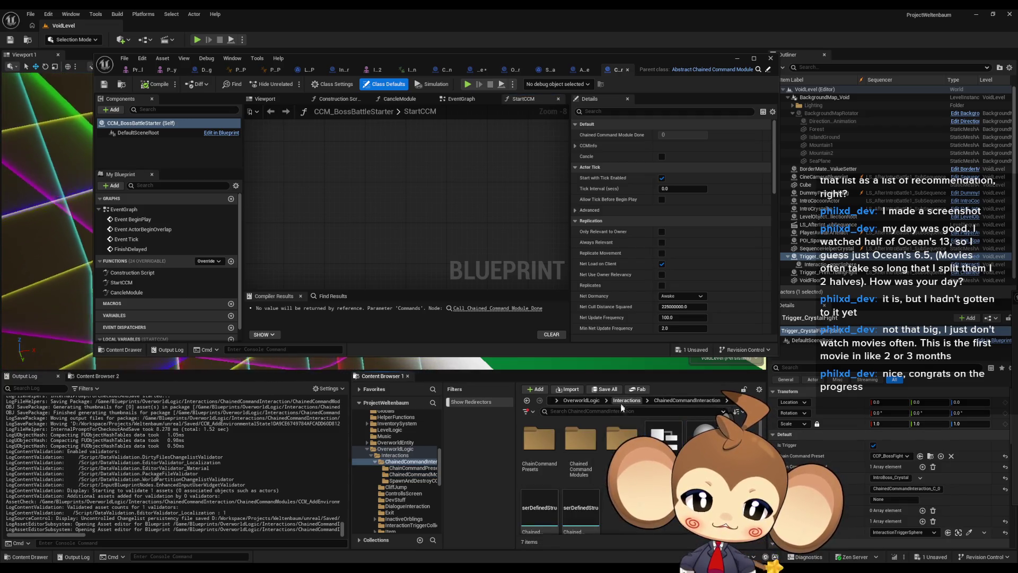
double_click(539, 439)
scroll(554, 495, "down", 1)
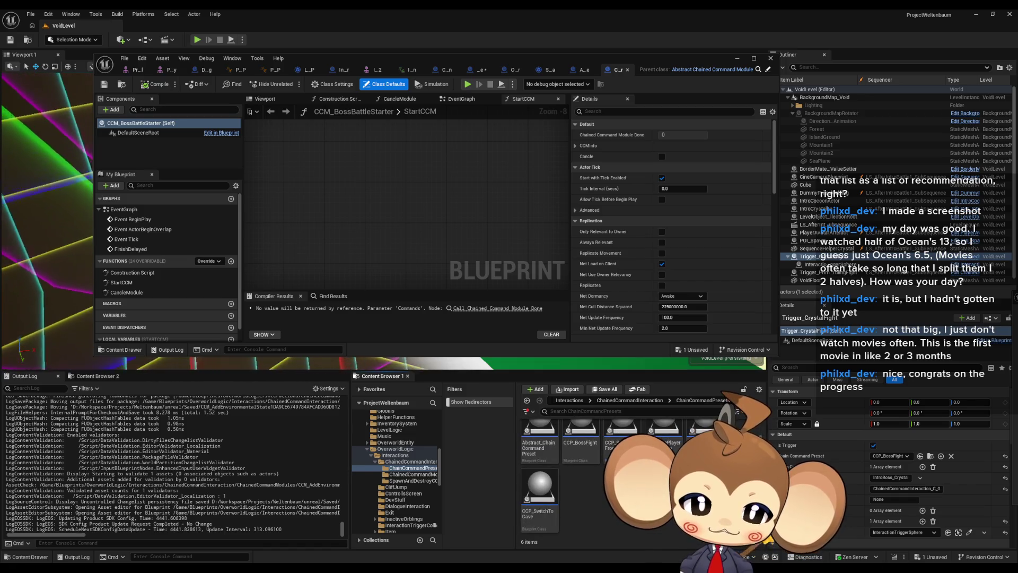
left_click(705, 432)
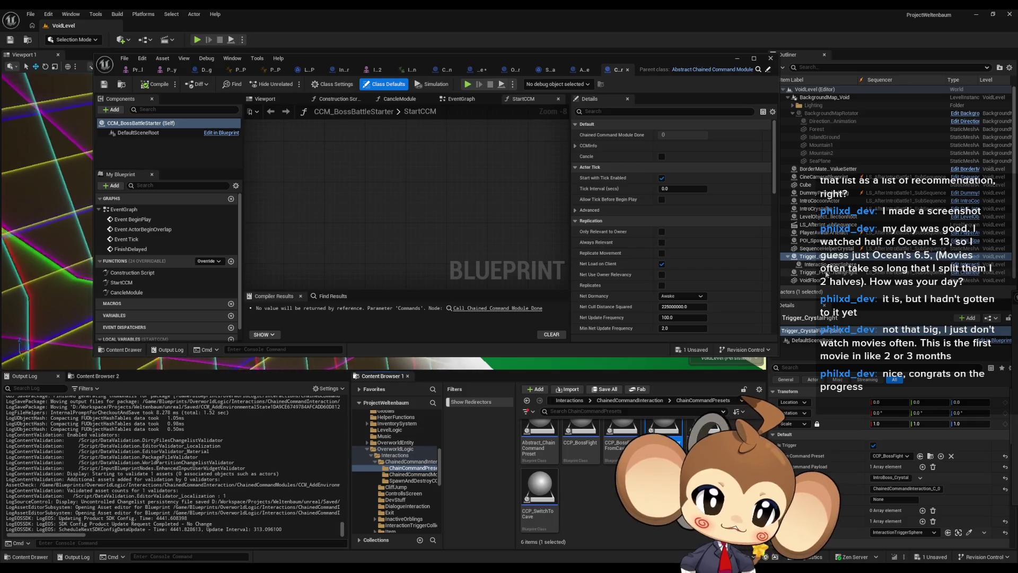
left_click(828, 258)
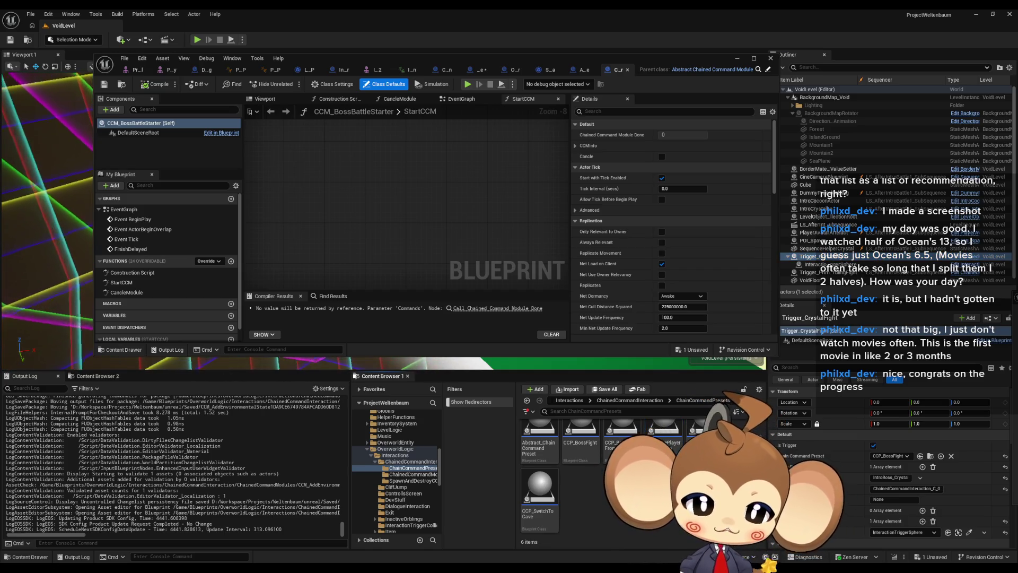
right_click(548, 439)
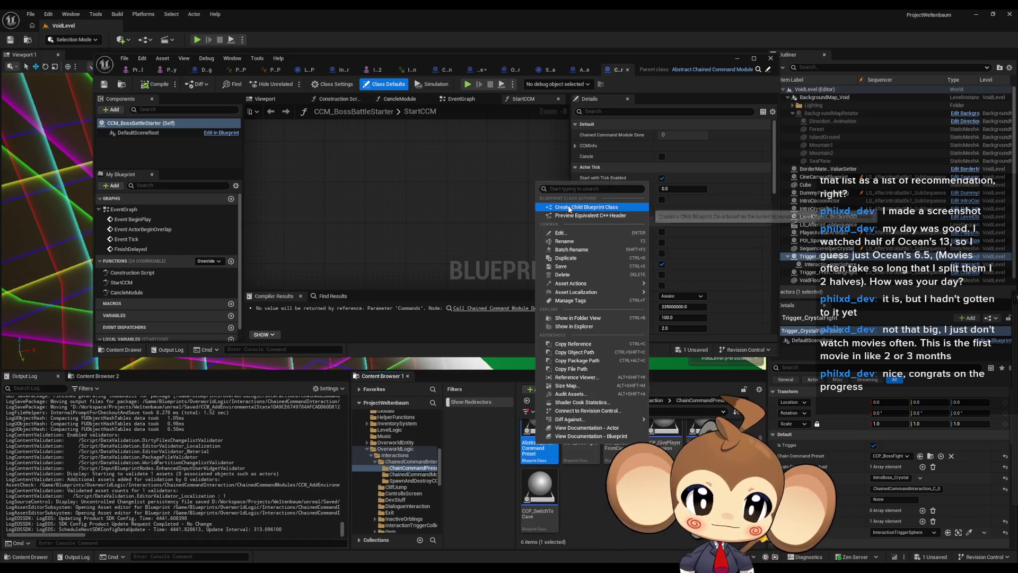
Create child preset CCP_EnvironmentStateAdder from the abstract preset and add a CC Array element.
left_click(589, 207)
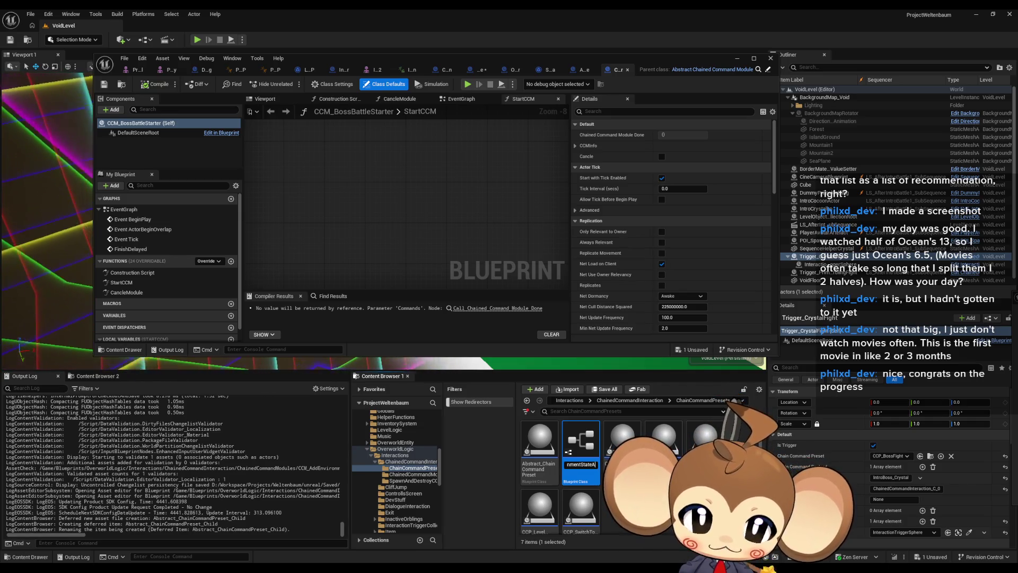
type("r")
key("Return")
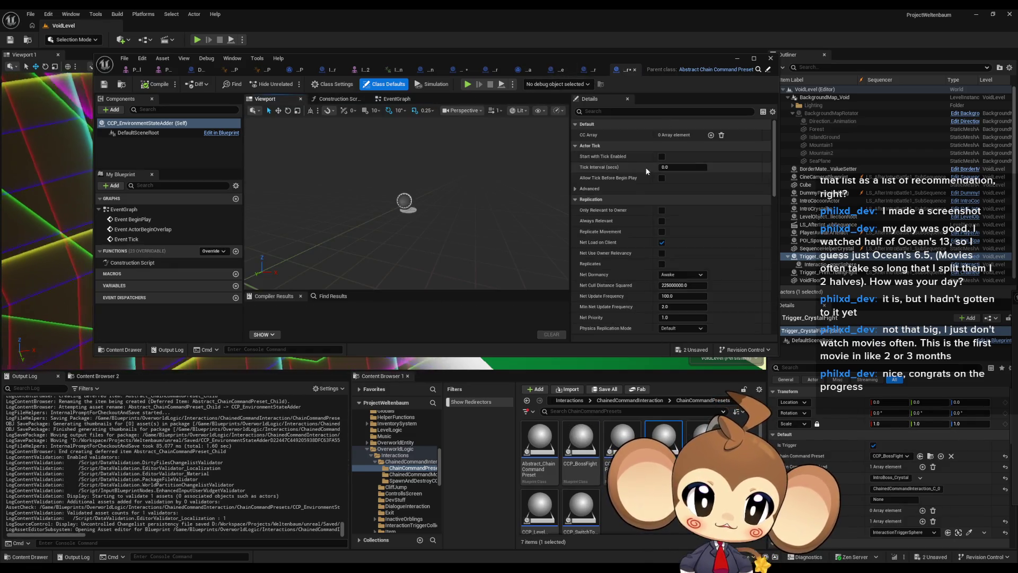
left_click(711, 136)
type("EnvironmentalState")
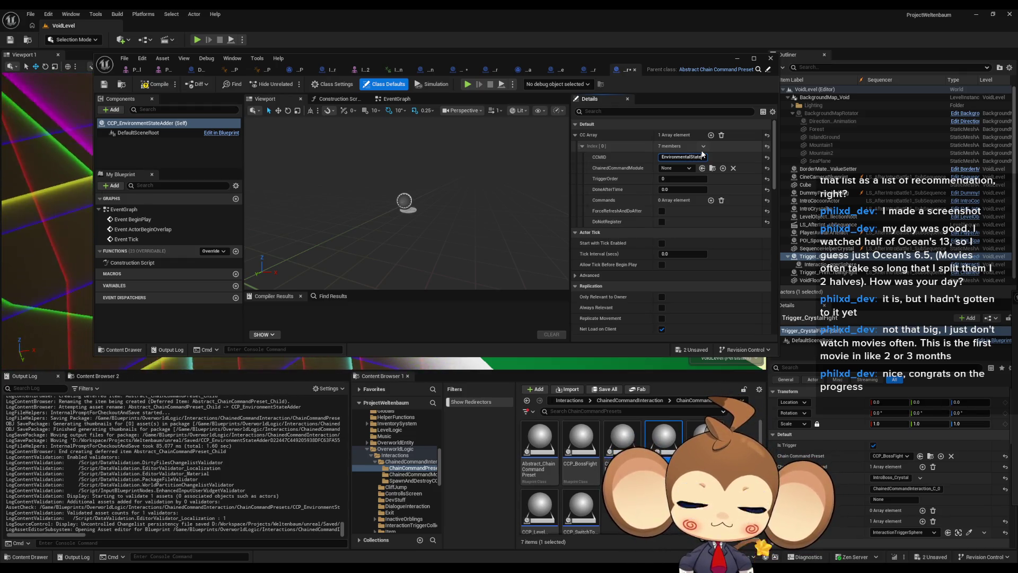
Set CCMID AddEnvironmentalState, module CCM_AddEnvironmentalState, and add Commands entry CocoonHoleOpen.
type("Add")
key("Return")
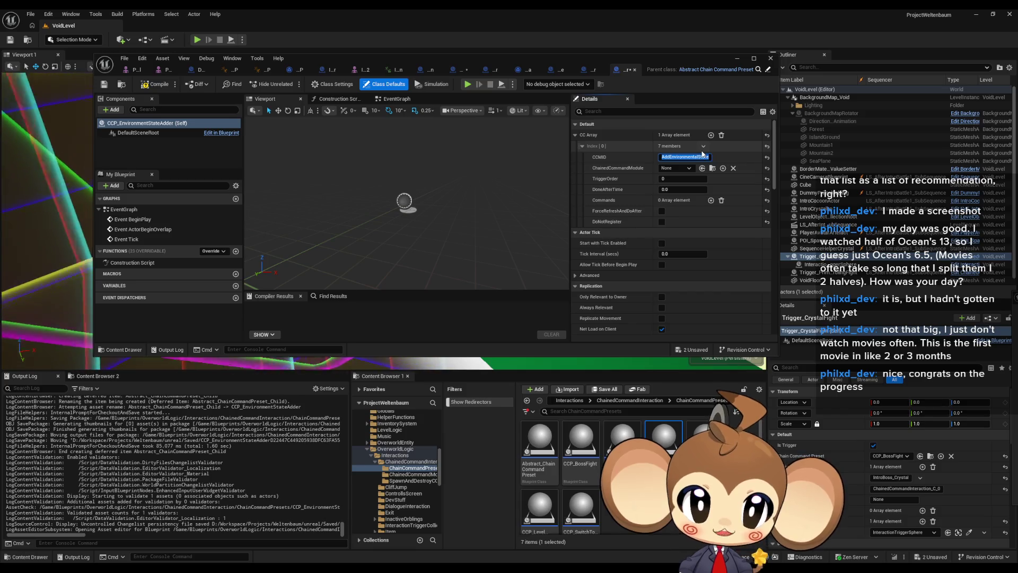
left_click(683, 169)
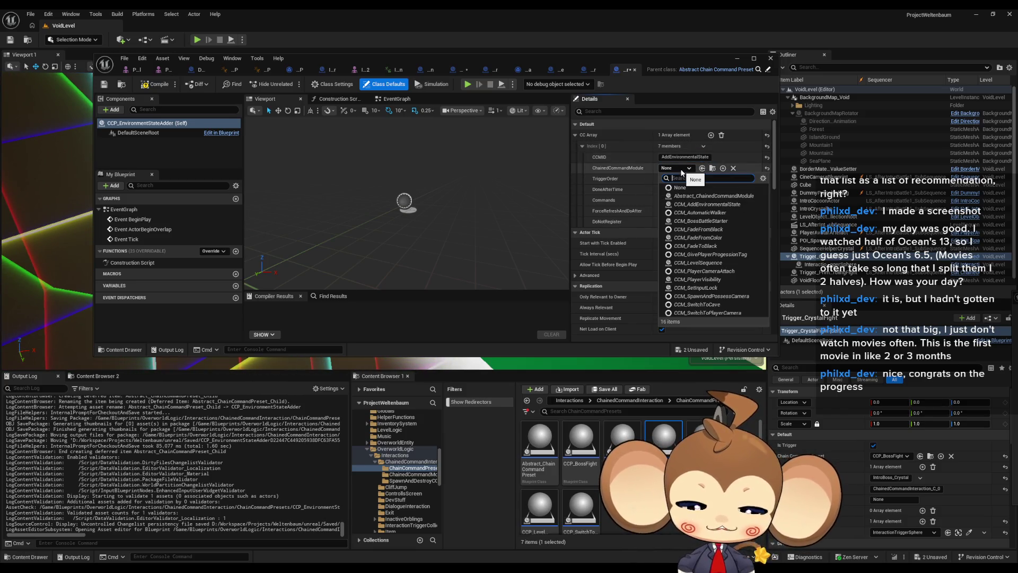
type("env")
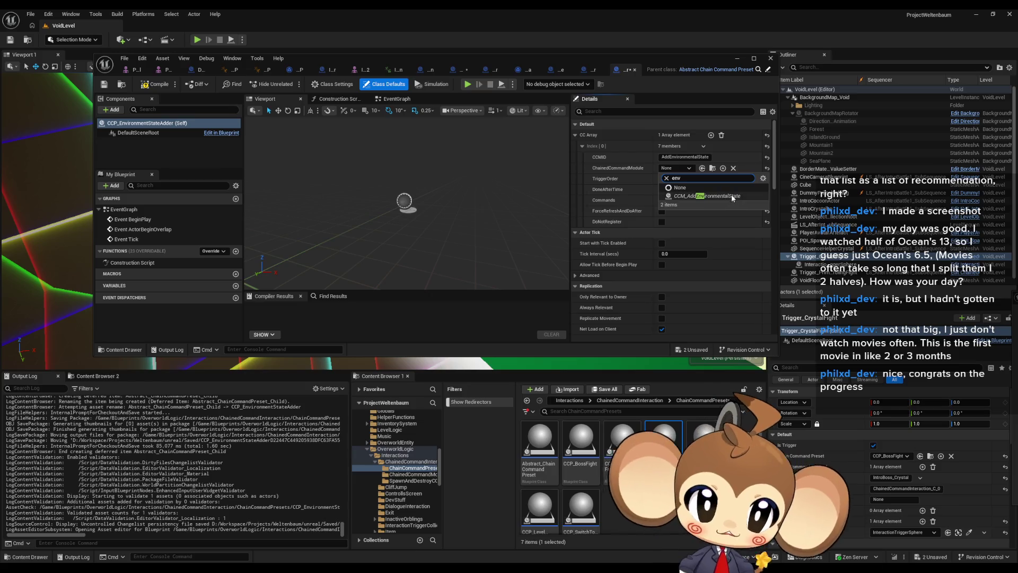
left_click(732, 195)
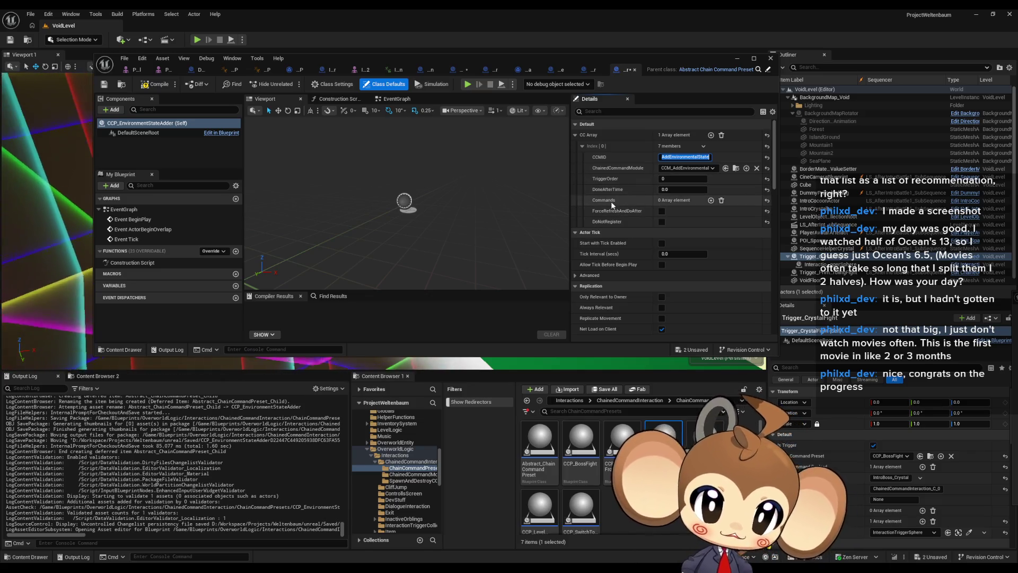
left_click(711, 200)
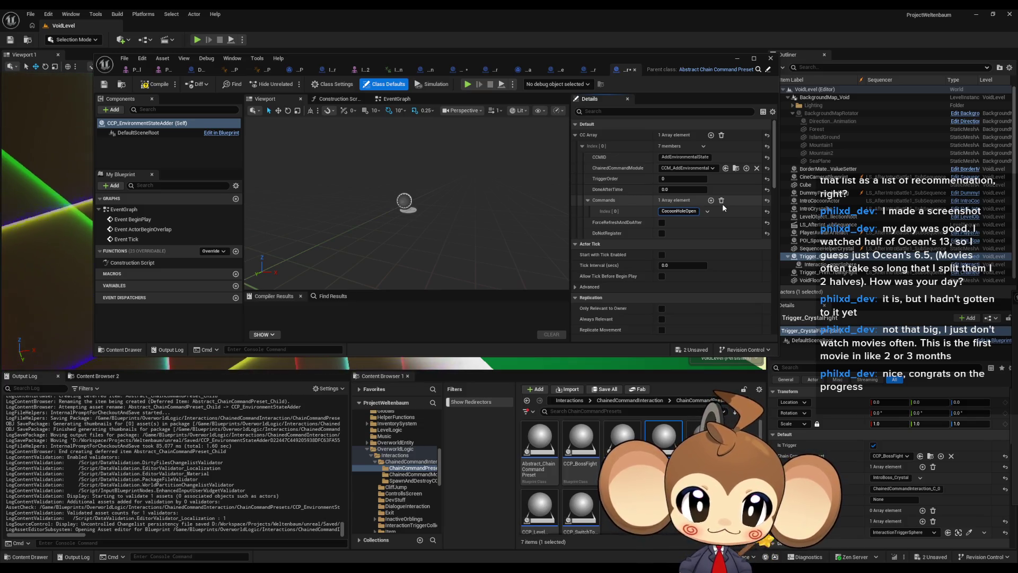
key("ctrl+a")
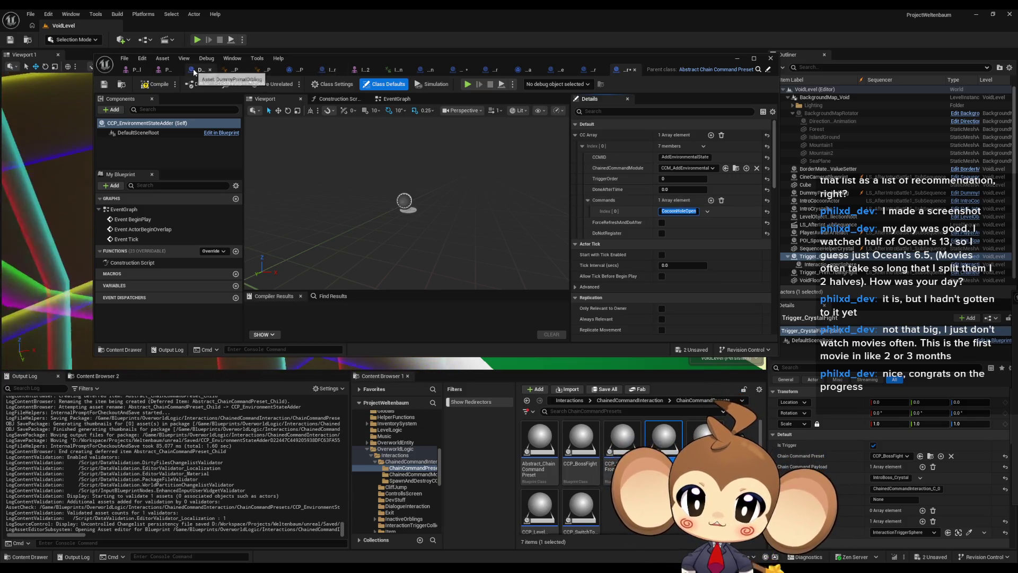
Switch to the IntroCocoonActor Blueprint and maximize its editor window.
left_click(333, 74)
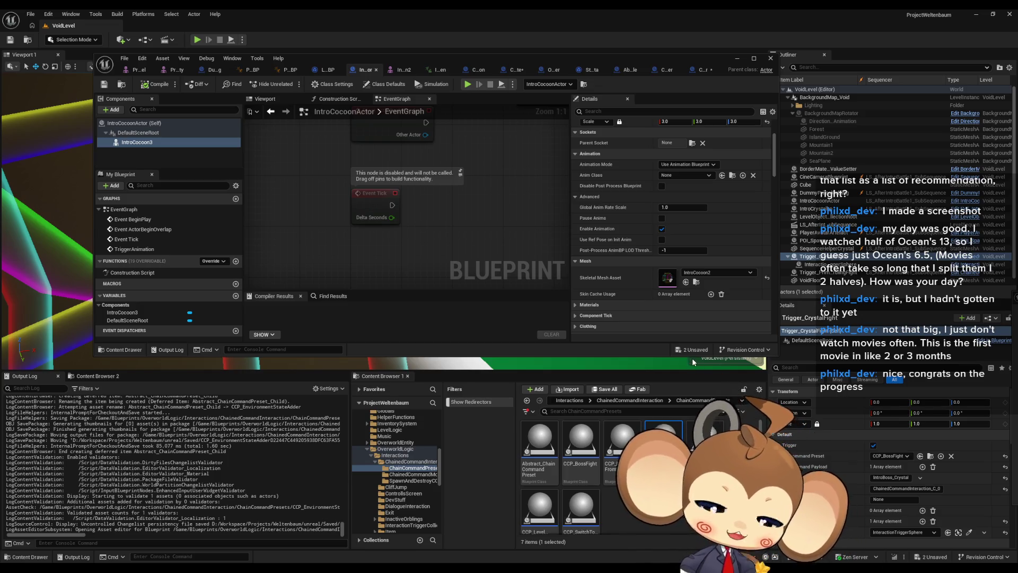
double_click(424, 56)
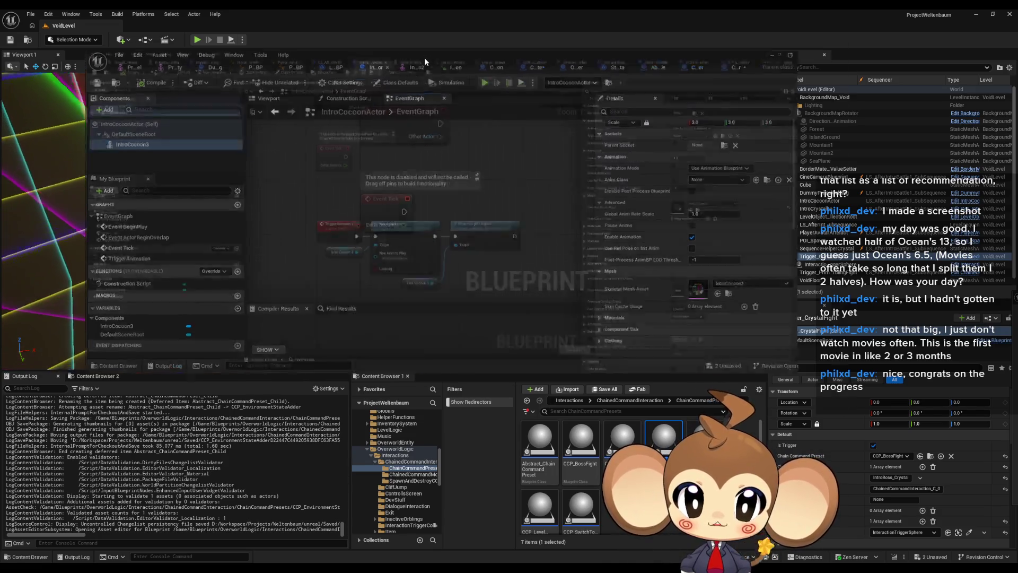
Place a Branch node in the IntroCocoonActor event graph.
left_click(364, 131)
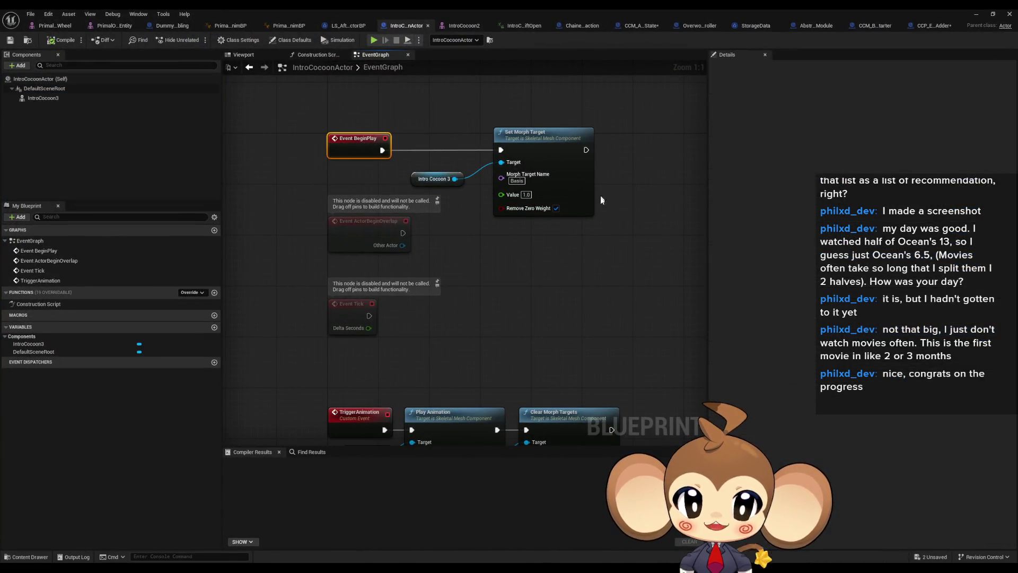
right_click(538, 192)
type("if")
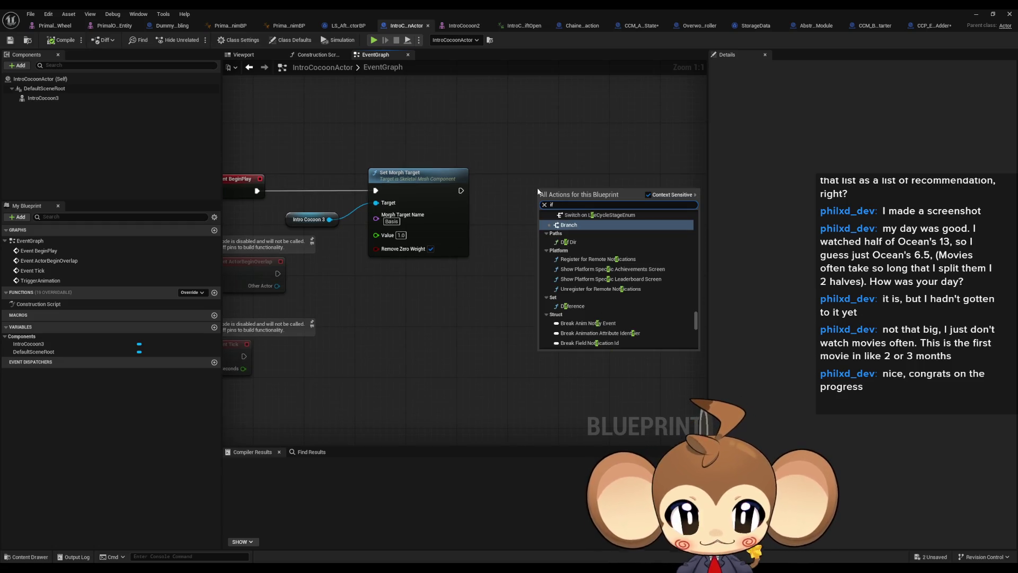
key("Return")
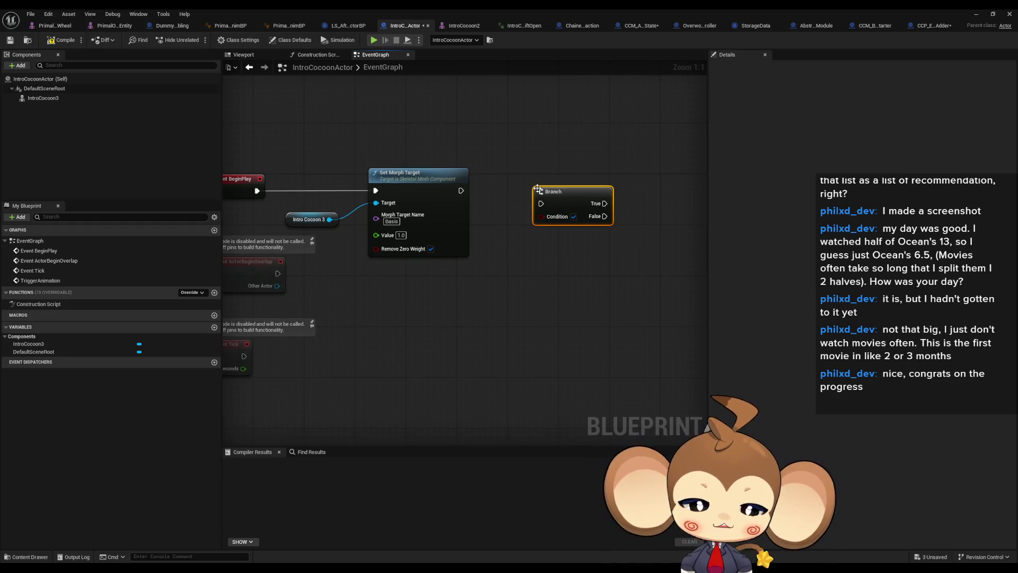
mouse_move(551, 203)
left_mouse_down()
mouse_move(620, 200)
mouse_move(518, 282)
mouse_move(371, 341)
left_mouse_up()
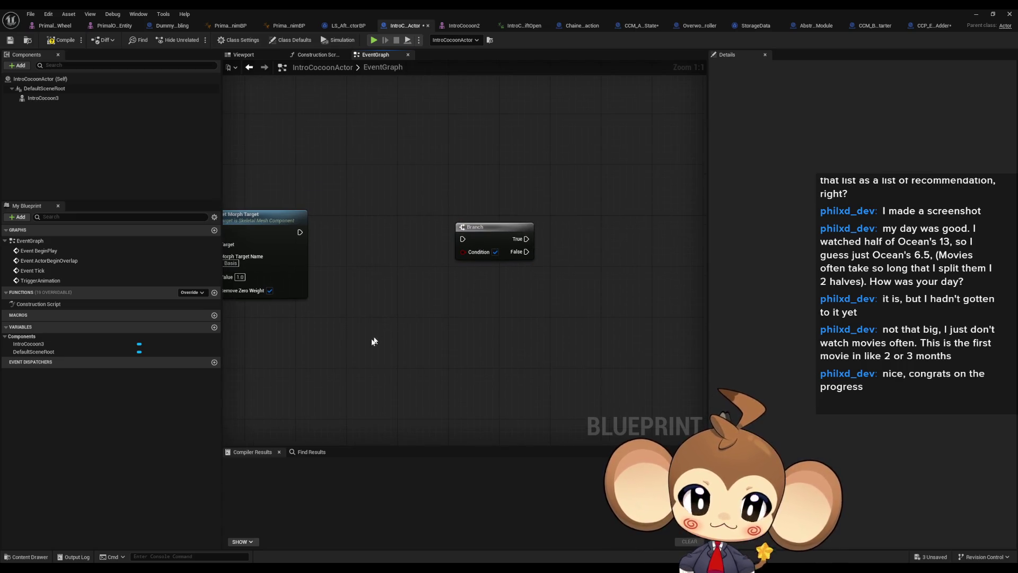
left_click_drag(462, 252, 397, 312)
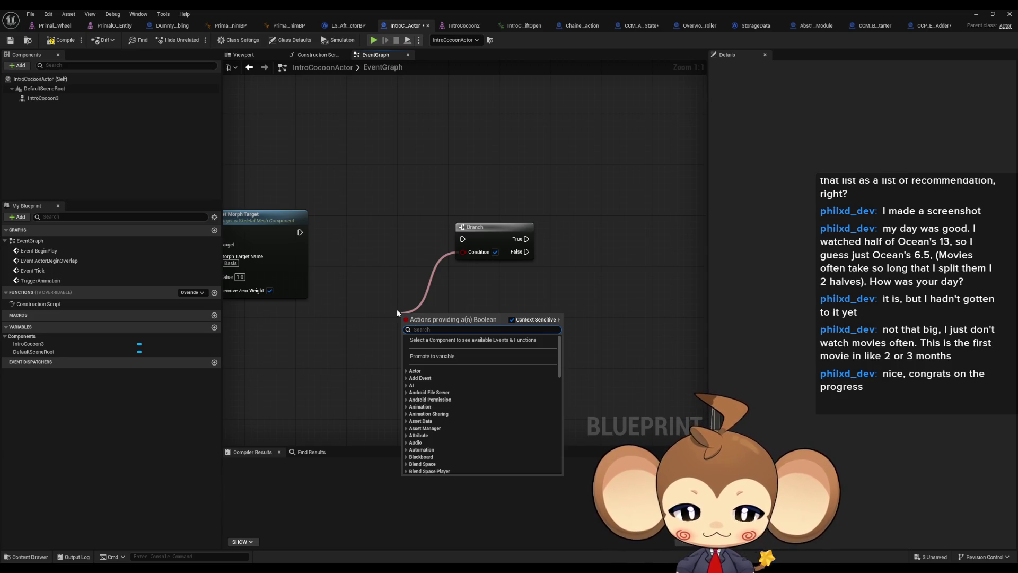
left_click(375, 304)
Add a Get Storage Data Instance node with an Environmental States getter.
right_click(365, 342)
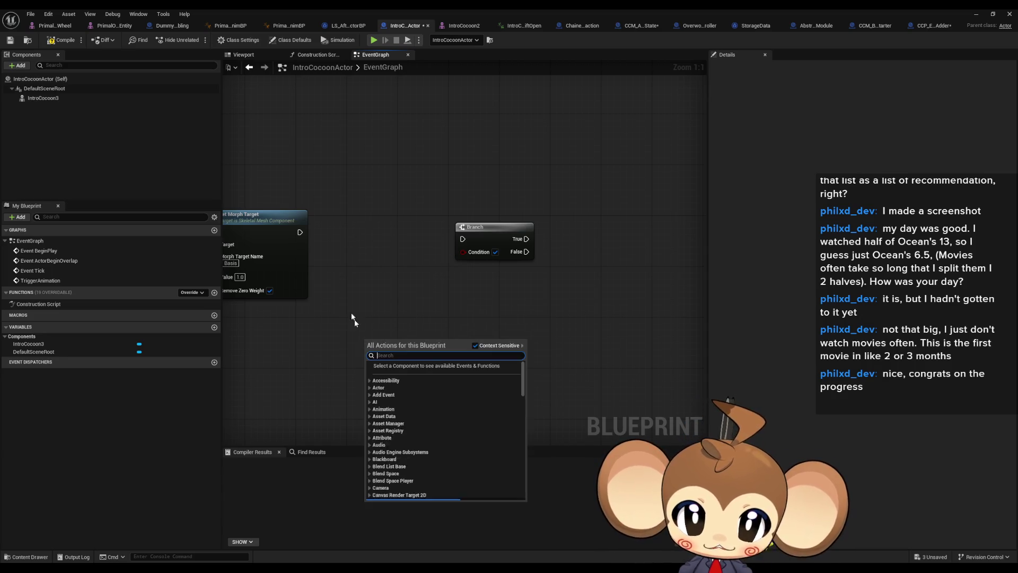
type("get")
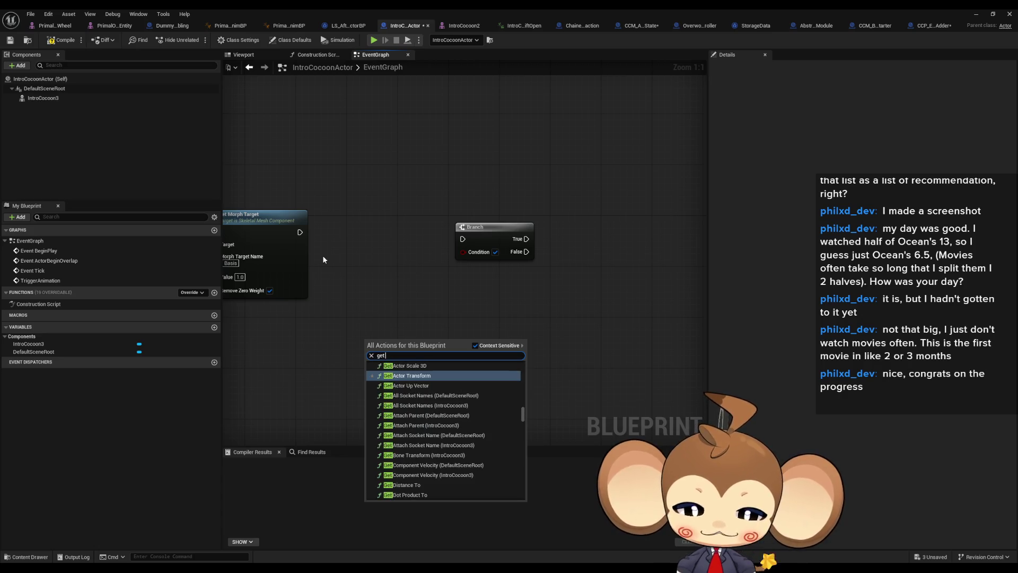
type(" s")
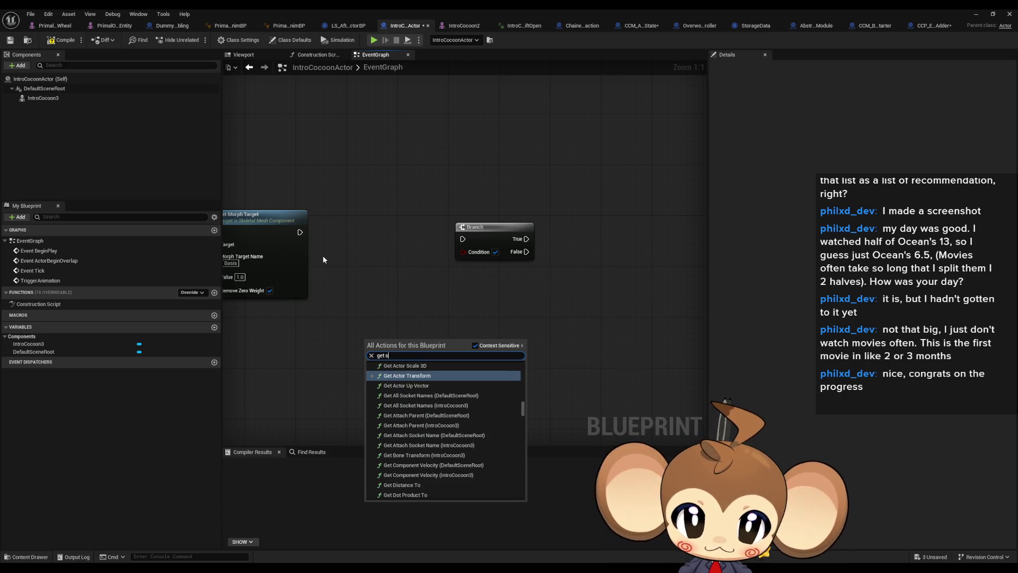
type("tor")
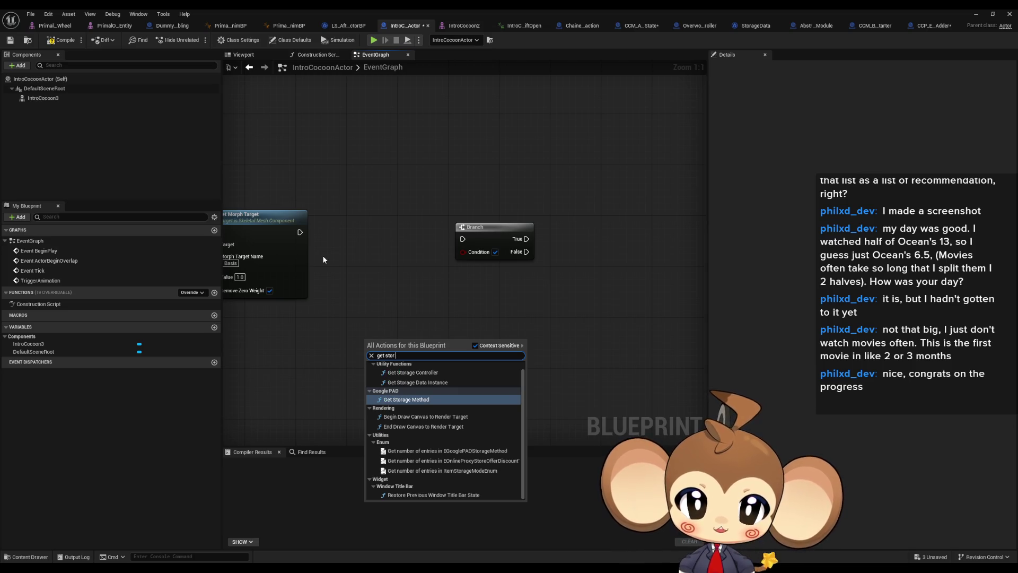
key("Up")
key("Return")
left_click_drag(439, 365, 477, 375)
type("get env")
key("Return")
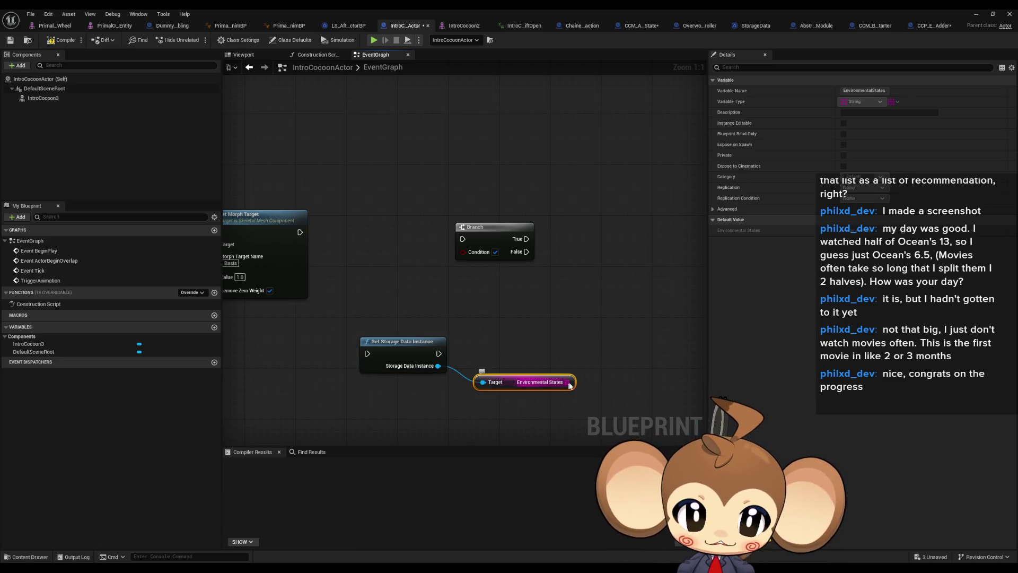
Add a Contains check on Environmental States for CocoonHoleOpen.
left_click_drag(567, 381, 638, 369)
type("contains")
key("Return")
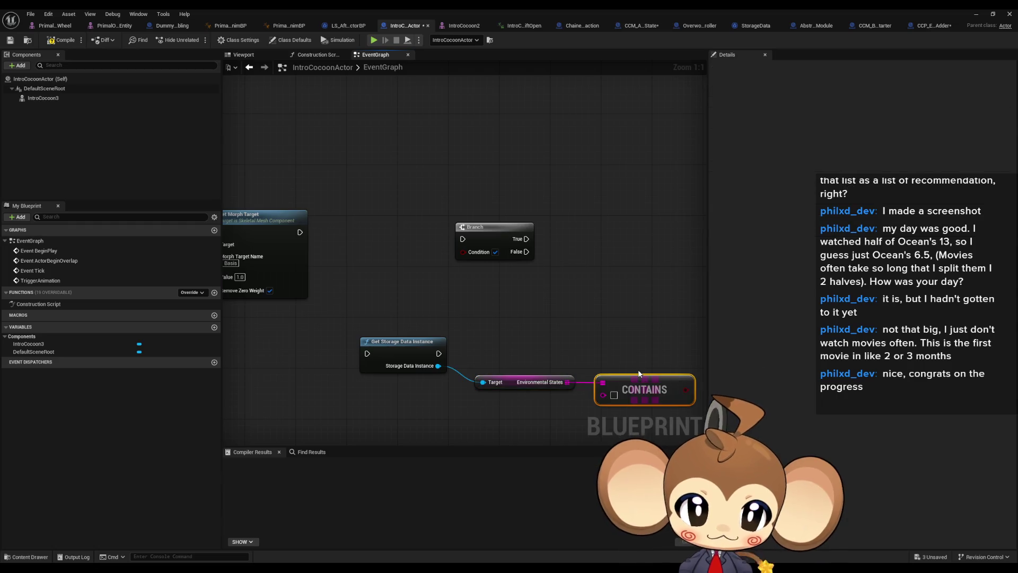
mouse_move(707, 392)
left_mouse_down()
mouse_move(591, 374)
mouse_move(347, 235)
left_mouse_up()
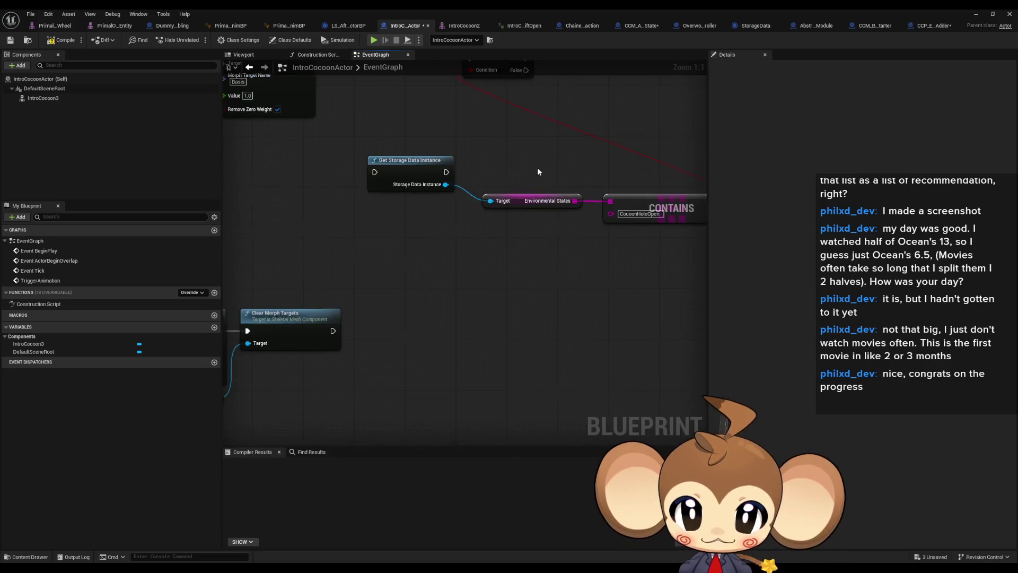
scroll(537, 167, "down", 2)
left_click_drag(489, 317, 419, 400)
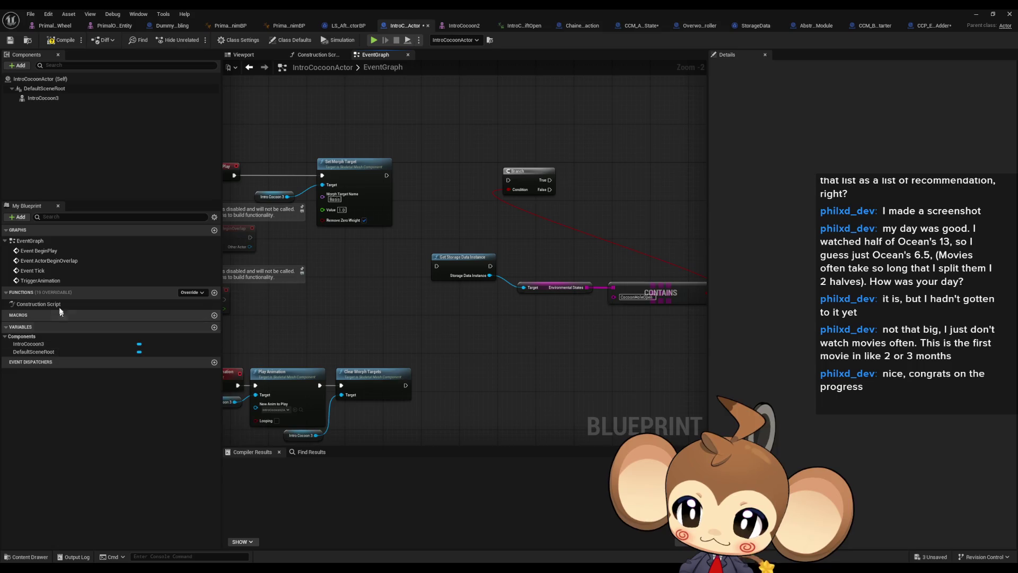
Add an IntroCocoon3 getter and a Set Morph Target node driven by it.
left_click_drag(28, 344, 428, 336)
left_click(456, 351)
left_click_drag(498, 340, 544, 345)
type("set mor")
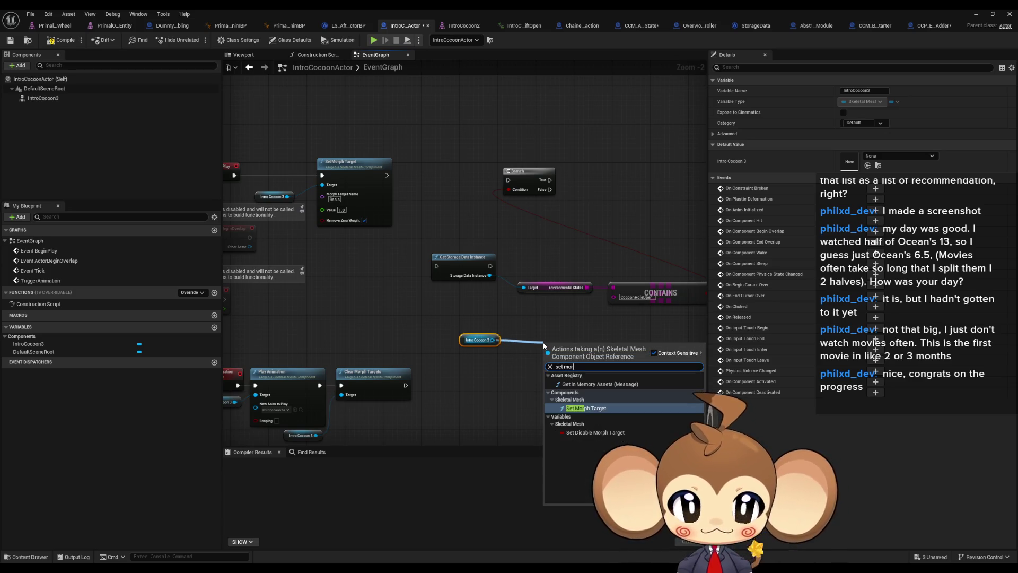
key("Return")
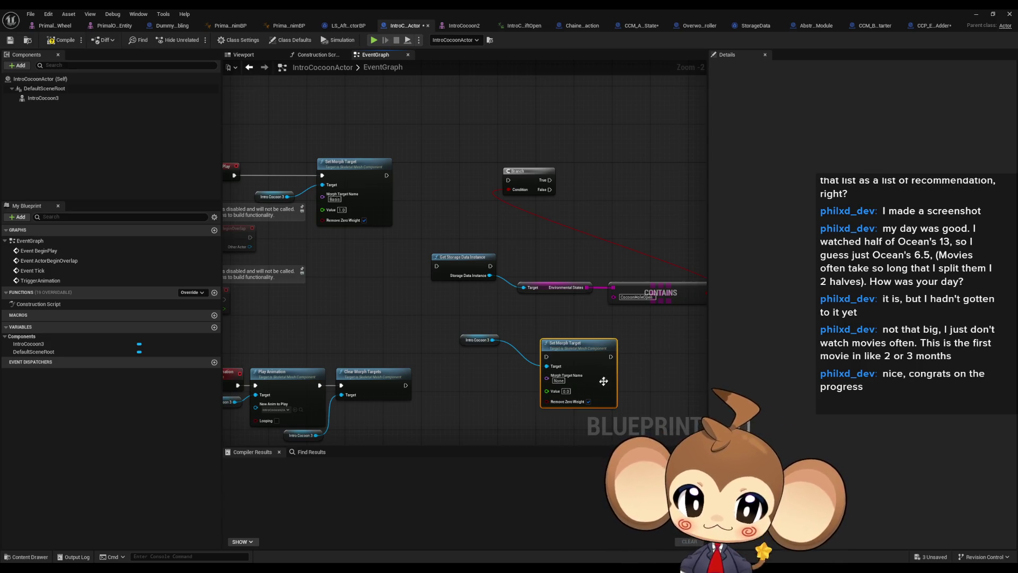
left_click(627, 358)
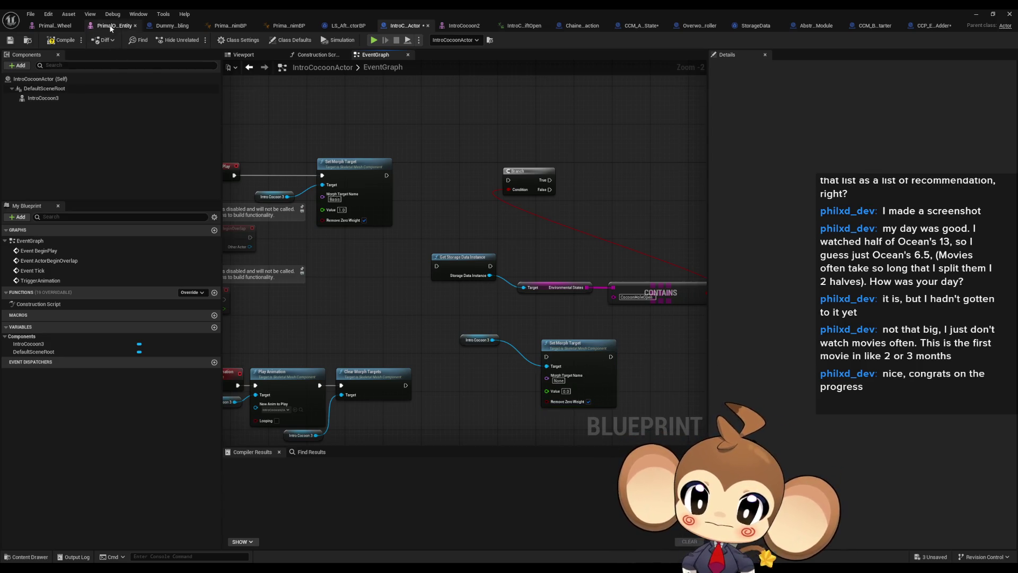
Check the cocoon skeletal mesh's morph targets, then glance at the preset and module blueprints.
left_click(42, 98)
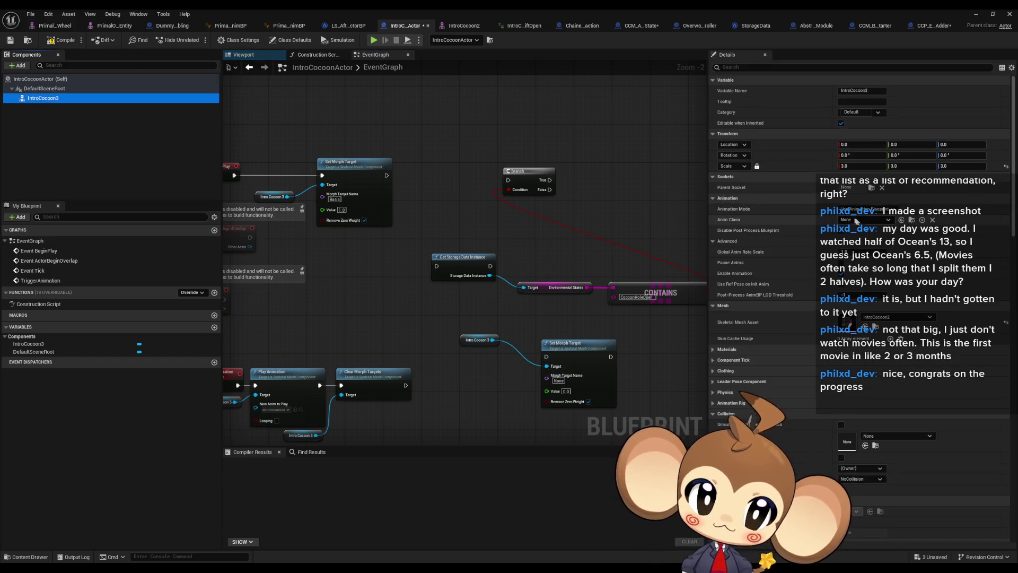
double_click(848, 325)
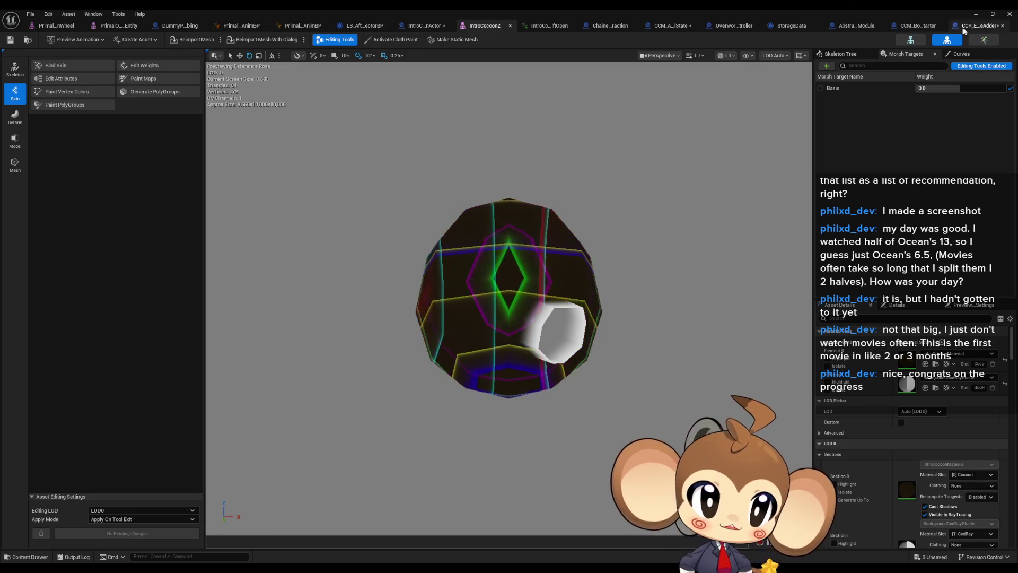
left_click(976, 25)
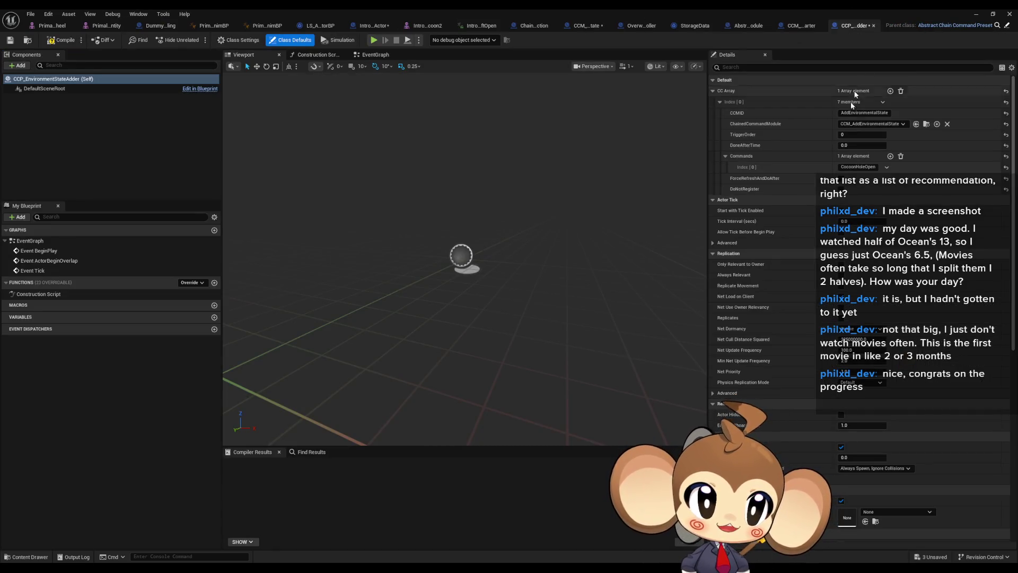
left_click(800, 26)
left_click(747, 27)
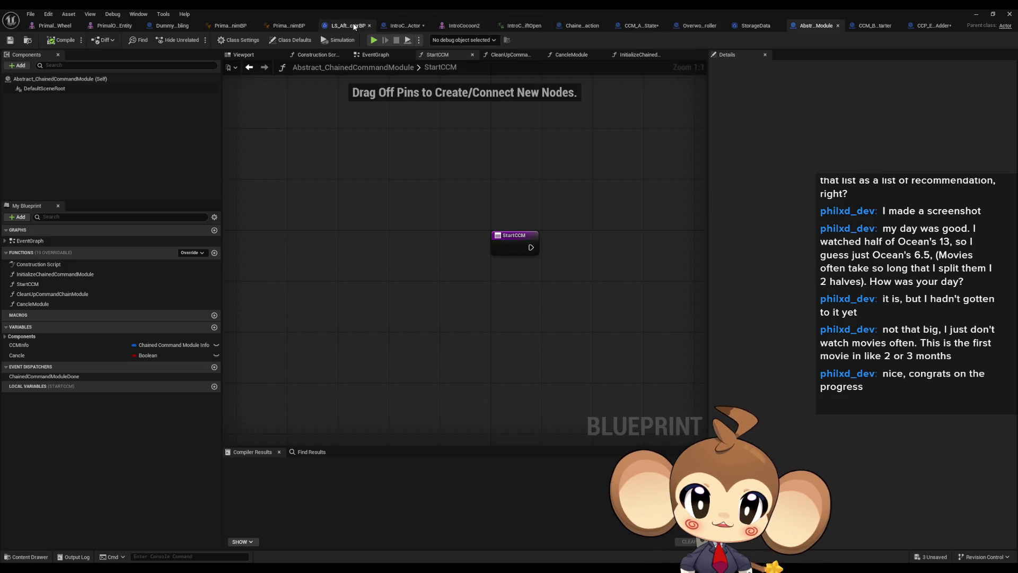
left_click(406, 26)
Run Get Storage Data Instance from BeginPlay and Set Morph Target from Branch False.
mouse_move(406, 114)
left_mouse_down()
mouse_move(482, 237)
mouse_move(470, 233)
left_mouse_up()
left_click_drag(533, 247, 462, 253)
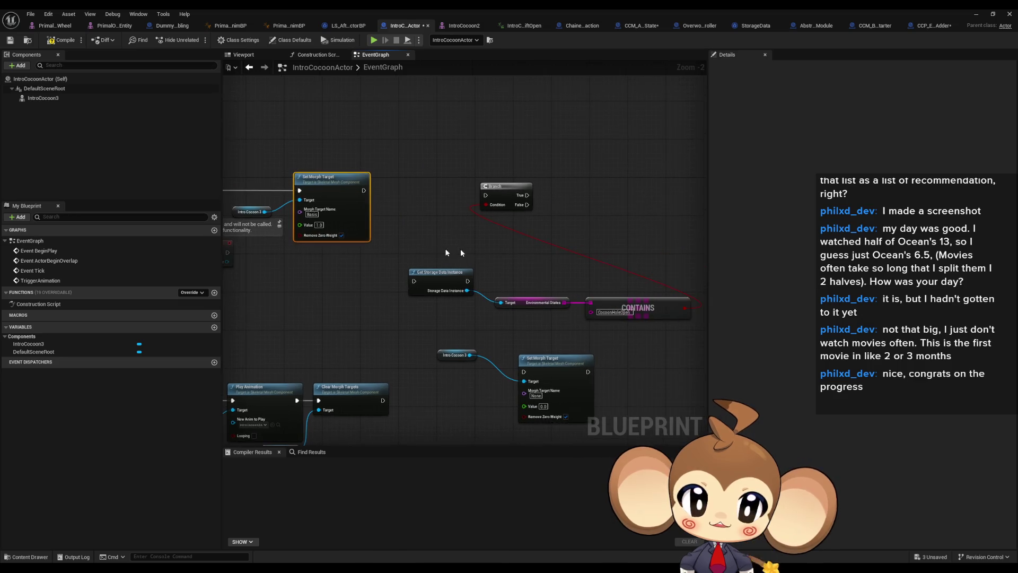
left_click_drag(577, 265, 633, 285)
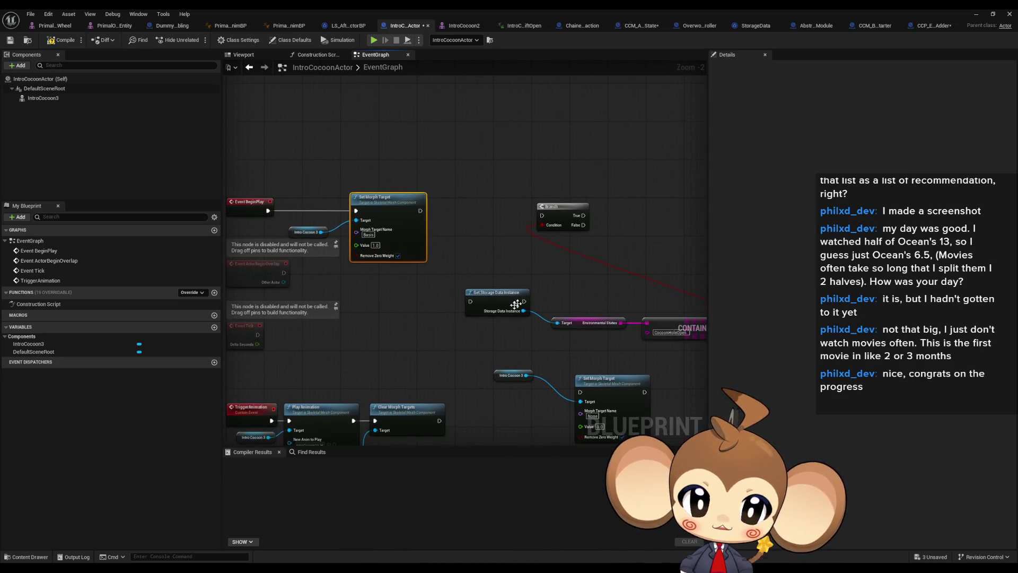
left_click_drag(386, 276, 268, 211)
mouse_move(514, 282)
left_mouse_down()
mouse_move(452, 274)
mouse_move(481, 208)
mouse_move(477, 247)
mouse_move(295, 202)
left_mouse_up()
left_click_drag(244, 180, 320, 242)
Duplicate Set Morph Target with IntroCocoon3, set Value 0.0, and run it from Branch True.
mouse_move(318, 193)
left_mouse_down()
mouse_move(411, 190)
mouse_move(619, 212)
left_mouse_up()
key("ctrl+c")
key("ctrl+v")
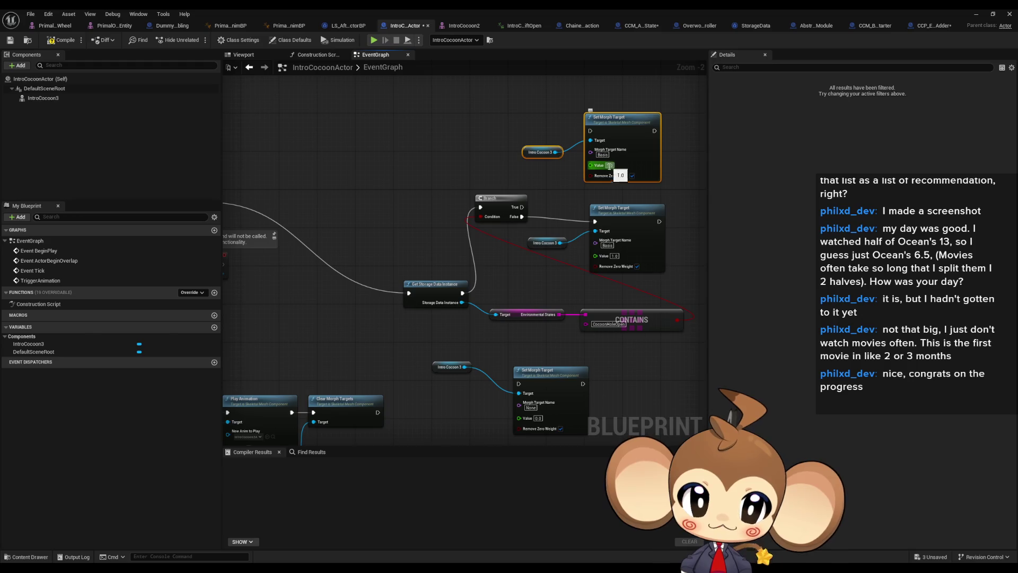
type("0")
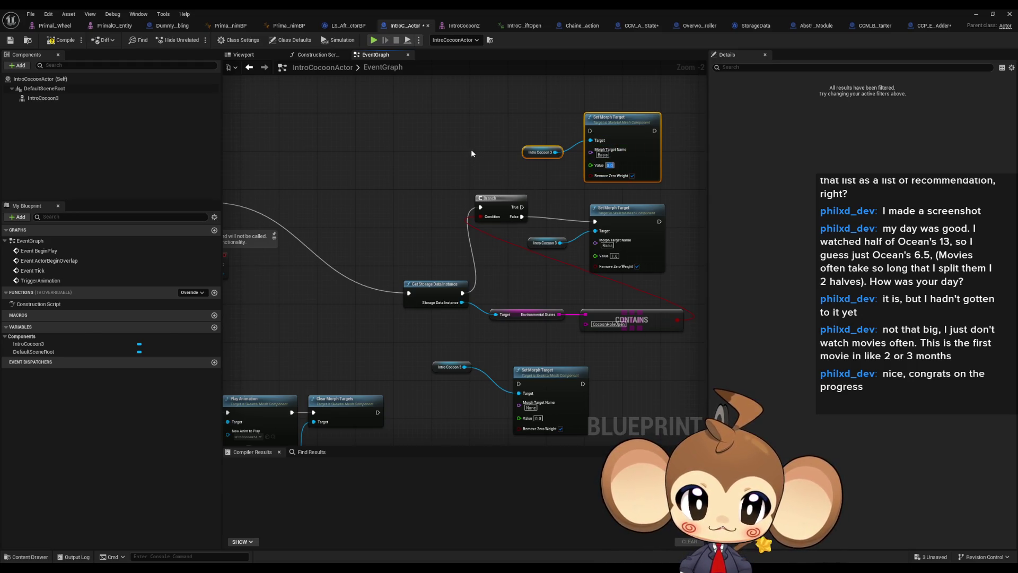
mouse_move(487, 223)
left_mouse_down()
mouse_move(551, 239)
mouse_move(556, 152)
left_mouse_up()
mouse_move(364, 229)
left_mouse_down()
mouse_move(450, 308)
mouse_move(363, 221)
mouse_move(385, 244)
left_mouse_up()
Rearrange the storage, Contains, Branch and Set Morph Target nodes into a tidy layout.
mouse_move(477, 296)
left_mouse_down()
mouse_move(359, 204)
mouse_move(299, 208)
left_mouse_up()
mouse_move(563, 300)
left_mouse_down()
mouse_move(527, 297)
mouse_move(703, 356)
left_mouse_up()
mouse_move(662, 327)
left_mouse_down()
mouse_move(445, 276)
mouse_move(476, 258)
mouse_move(407, 276)
left_mouse_up()
left_click_drag(457, 220, 475, 216)
left_click_drag(525, 119, 618, 297)
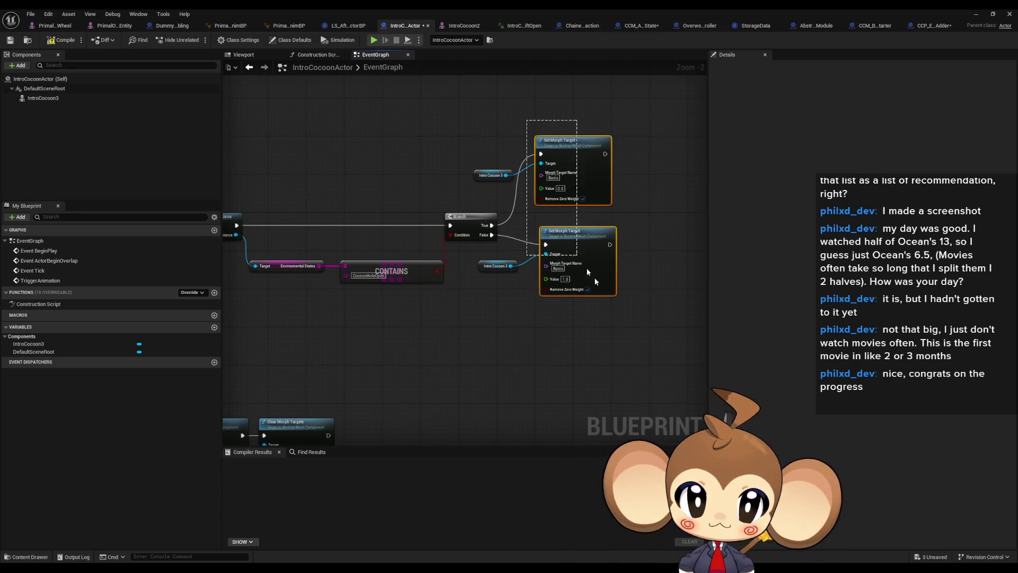
left_click_drag(582, 155, 618, 224)
left_click_drag(484, 265, 525, 333)
left_click_drag(481, 177, 537, 254)
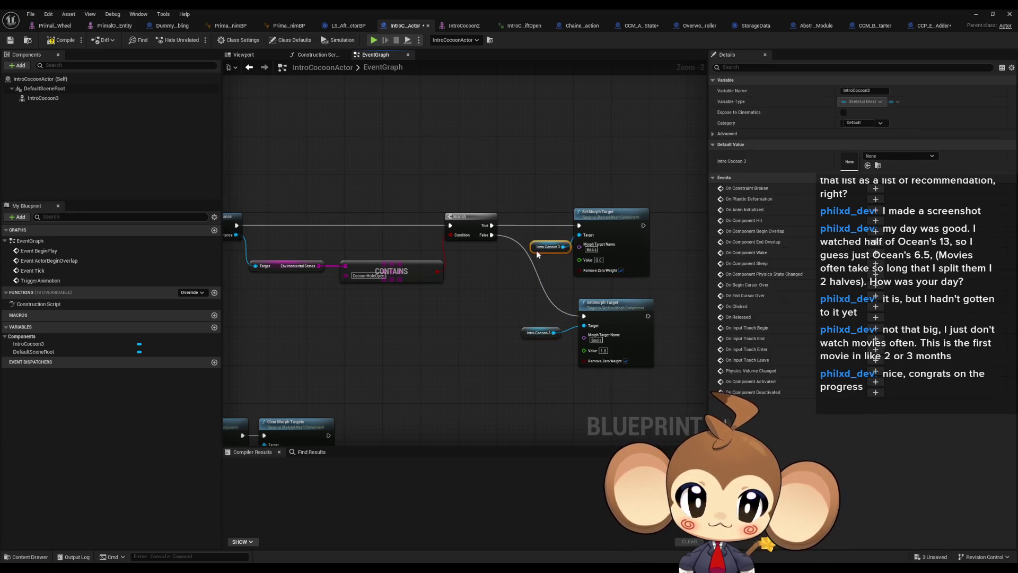
left_click(526, 170)
scroll(538, 183, "down", 1)
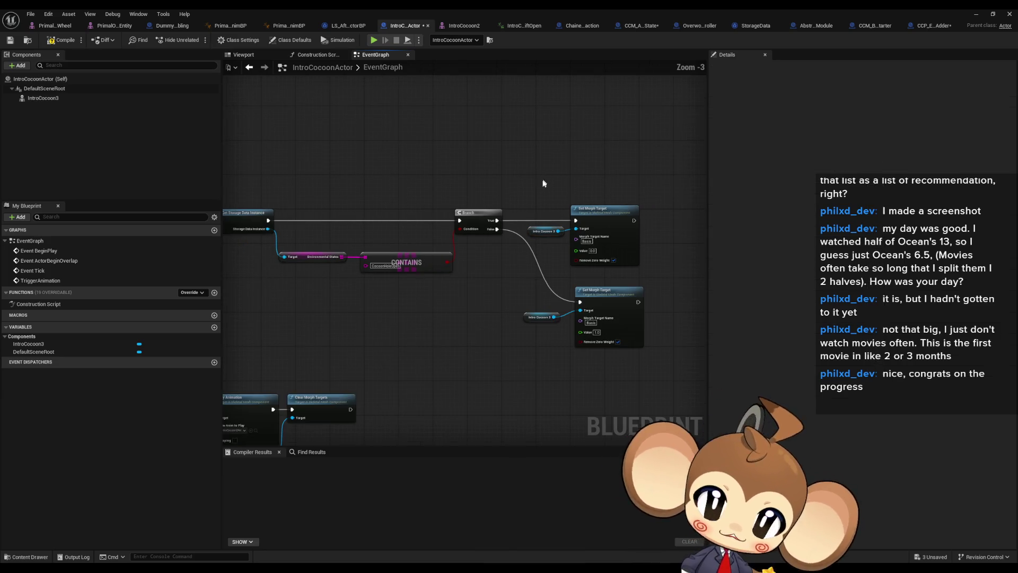
mouse_move(571, 184)
left_mouse_down()
mouse_move(625, 152)
mouse_move(636, 162)
left_mouse_up()
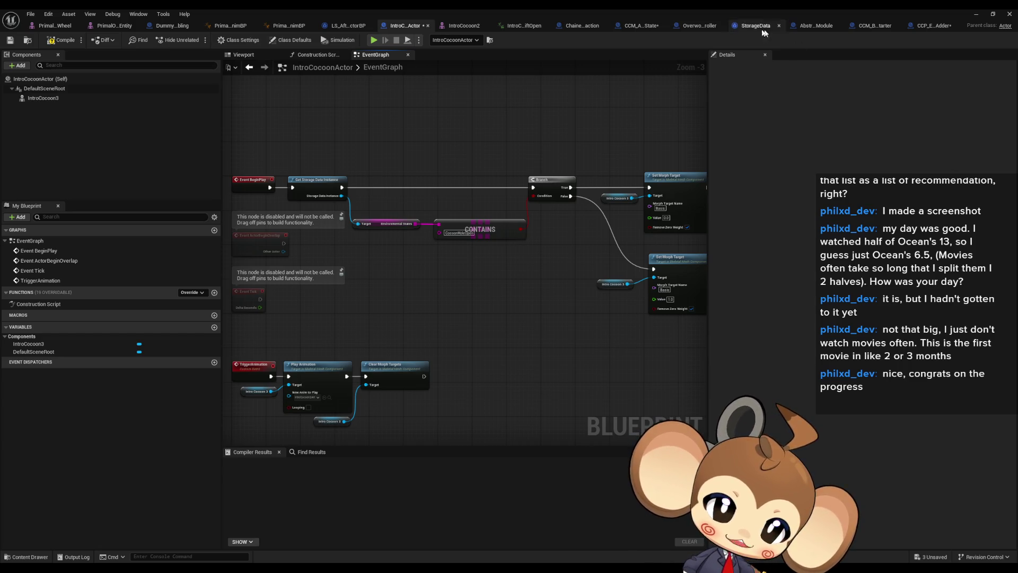
Open CCP_BossFightFromCaveEnter, view its InitializeChainCommandPreset entry, and return to CCP_EnvironmentStateAdder.
left_click(934, 27)
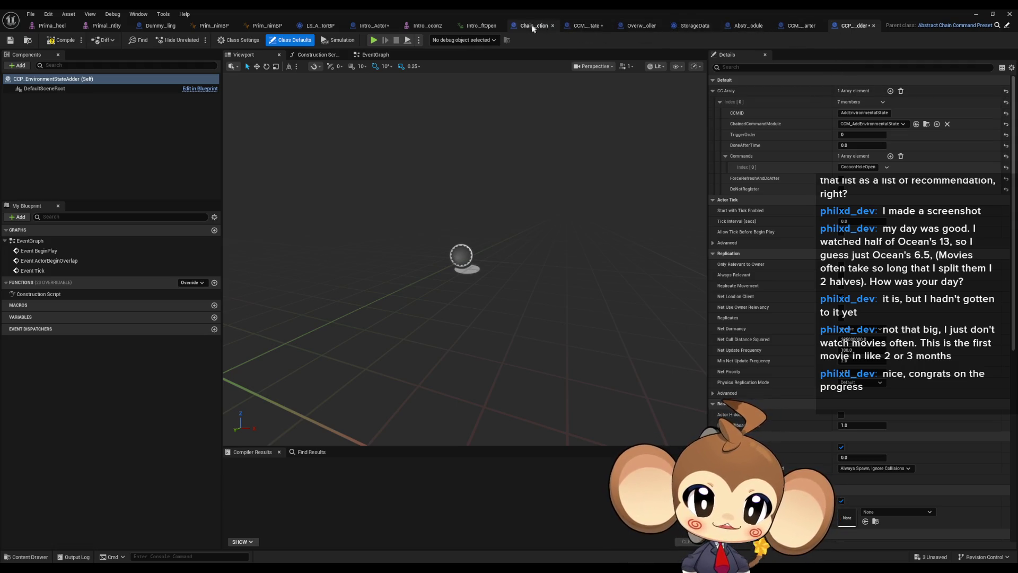
double_click(385, 8)
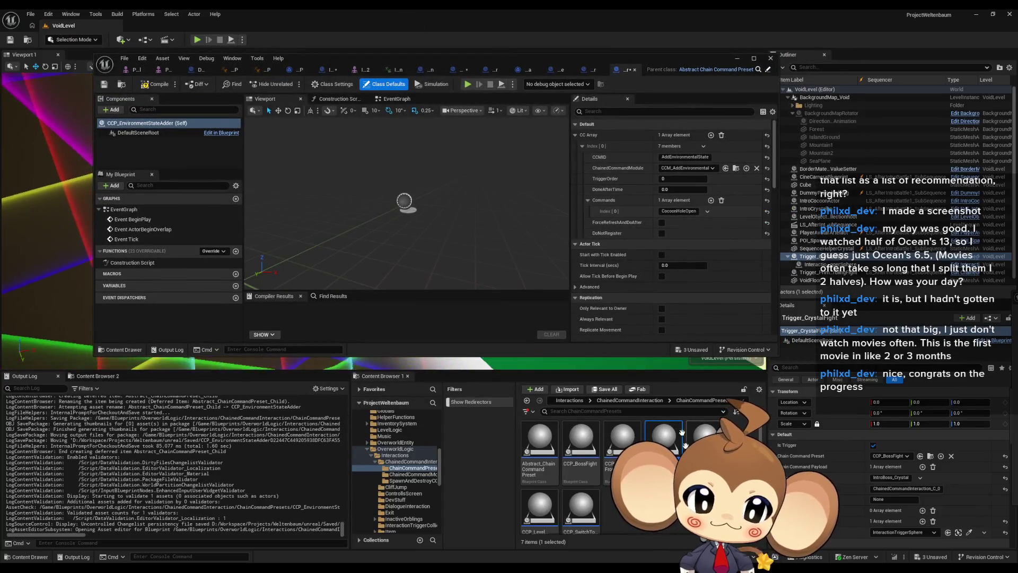
left_click(622, 440)
double_click(622, 440)
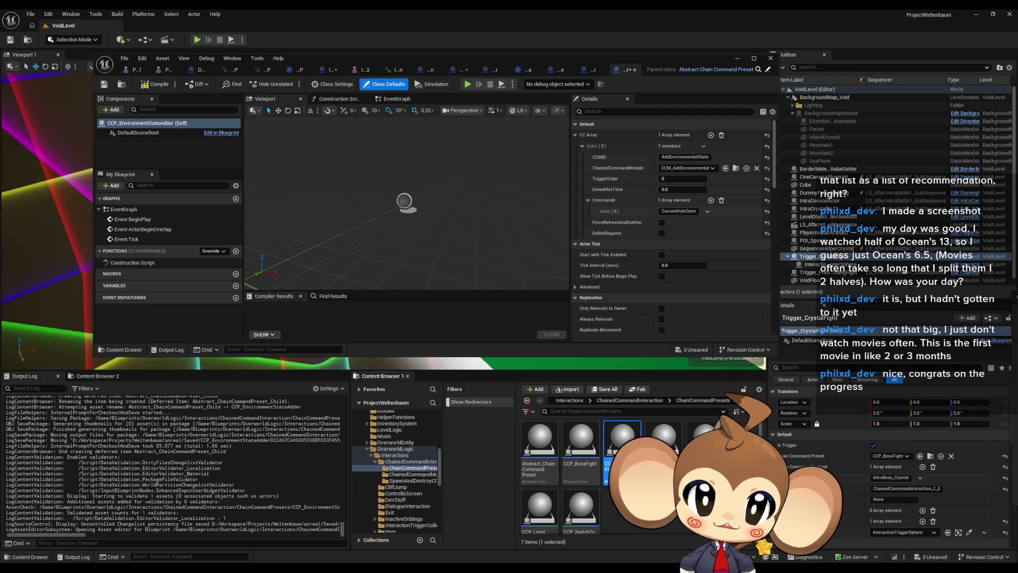
double_click(541, 56)
left_click_drag(287, 130, 376, 212)
left_click(808, 26)
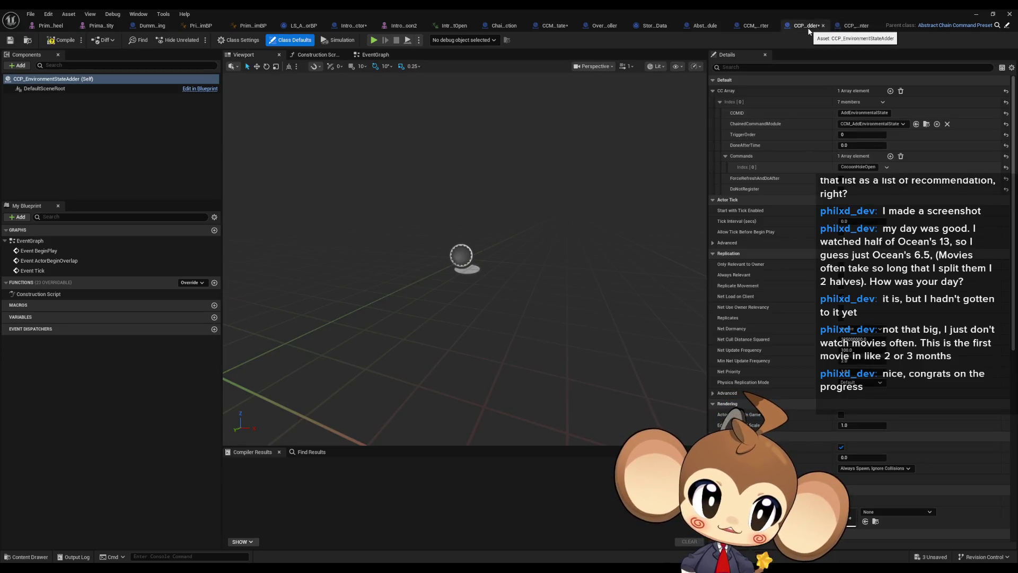
Override InitializeChainCommandPreset here, then inspect CCP_BossFightFromCaveEnter's parent call.
left_click(190, 283)
left_click(223, 430)
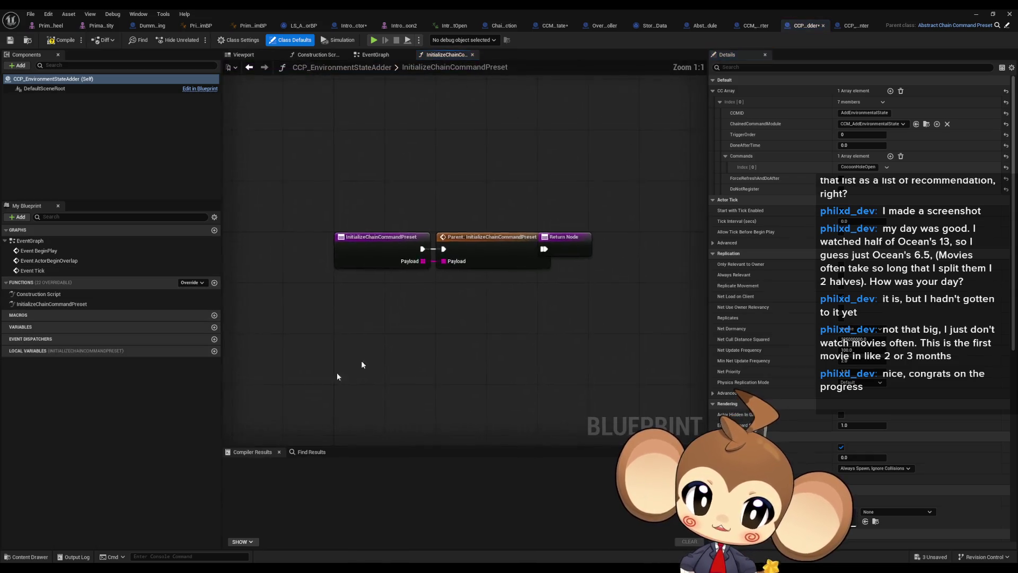
left_click(856, 26)
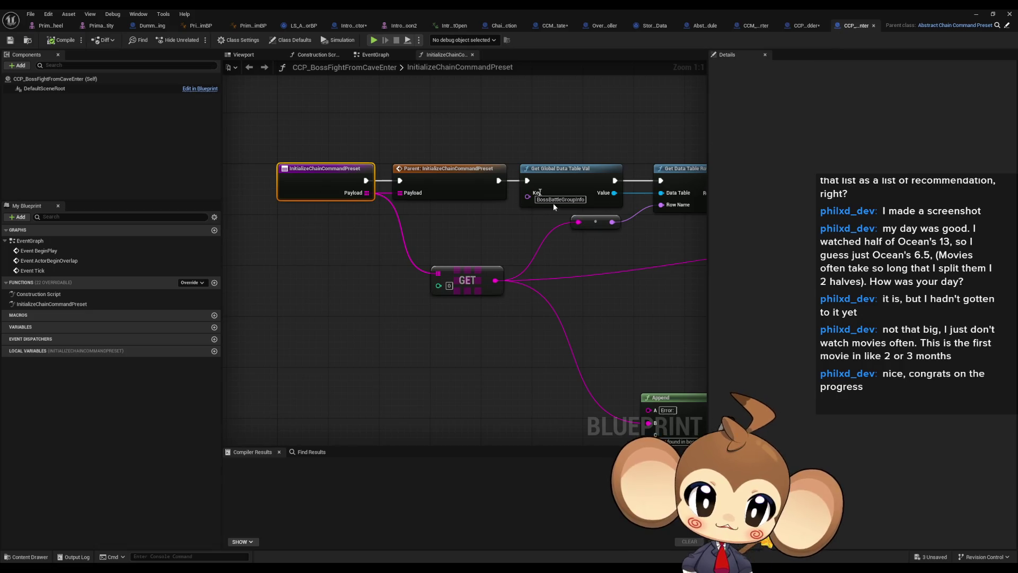
left_click_drag(379, 149, 403, 208)
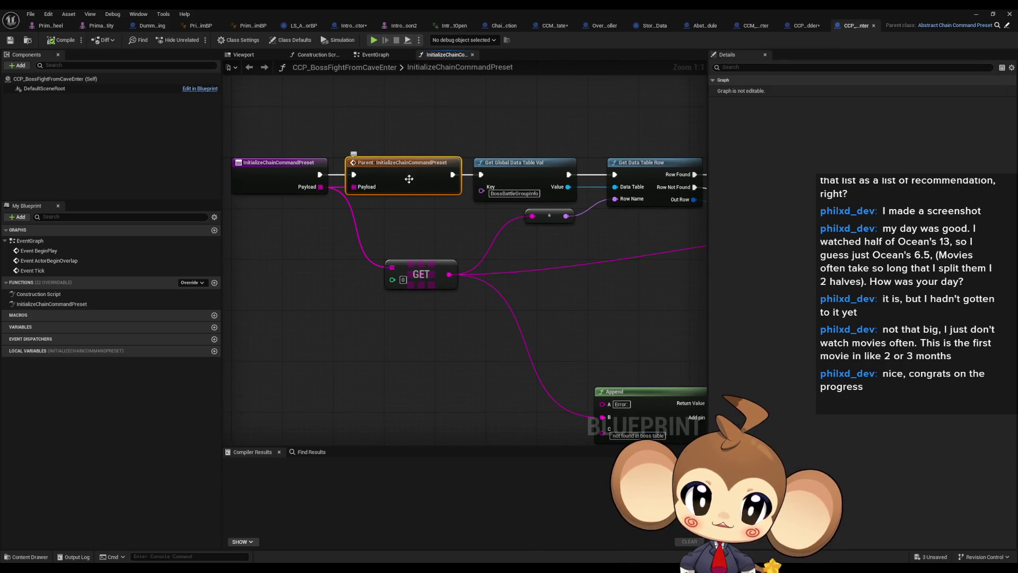
double_click(409, 194)
left_click(876, 25)
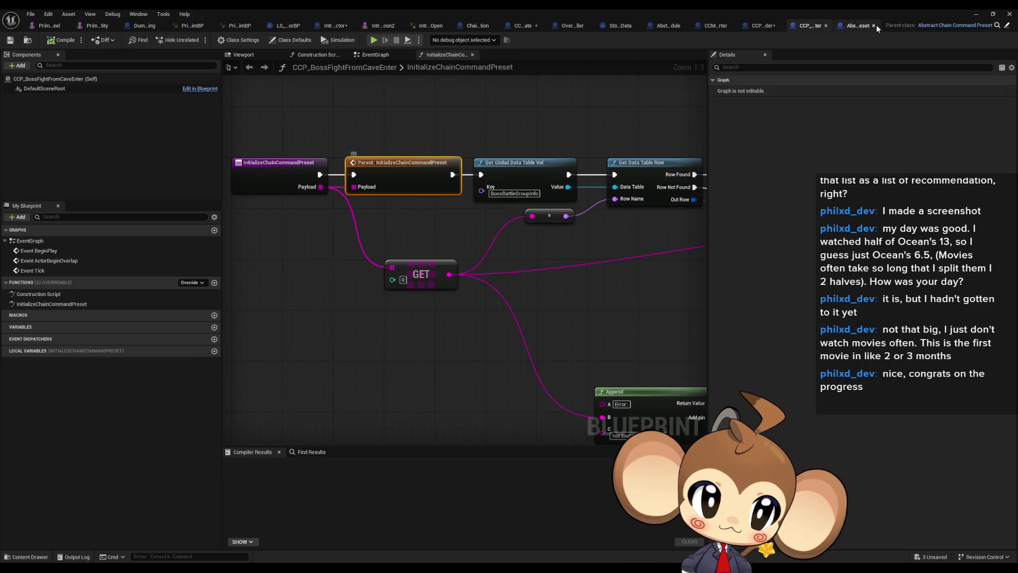
Study CCP_BossFightFromCaveEnter's Get Global Data Table, Make Array, Set members and Return nodes.
left_click(442, 187)
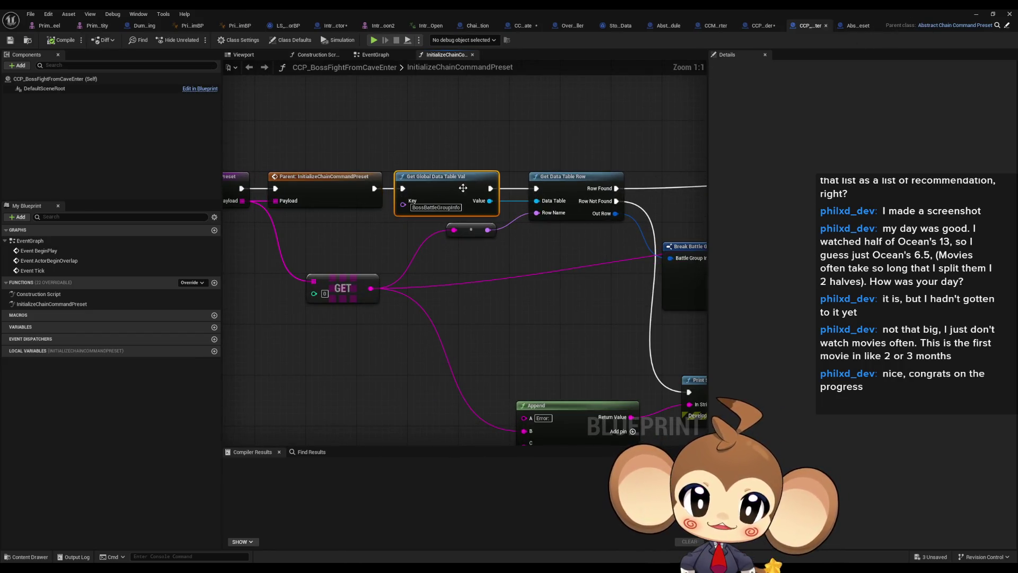
scroll(499, 261, "down", 2)
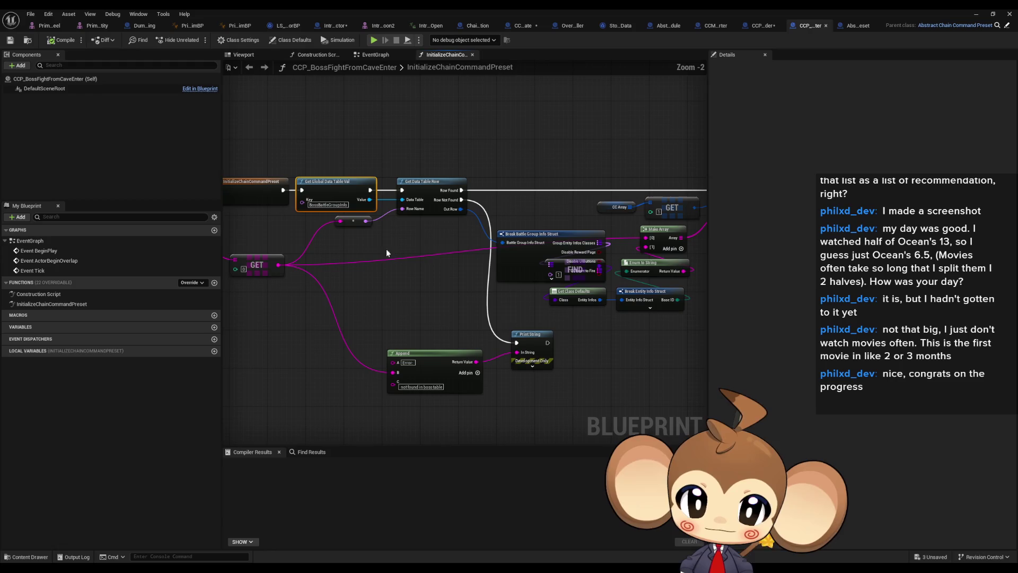
mouse_move(388, 261)
left_mouse_down()
mouse_move(397, 234)
mouse_move(356, 239)
left_mouse_up()
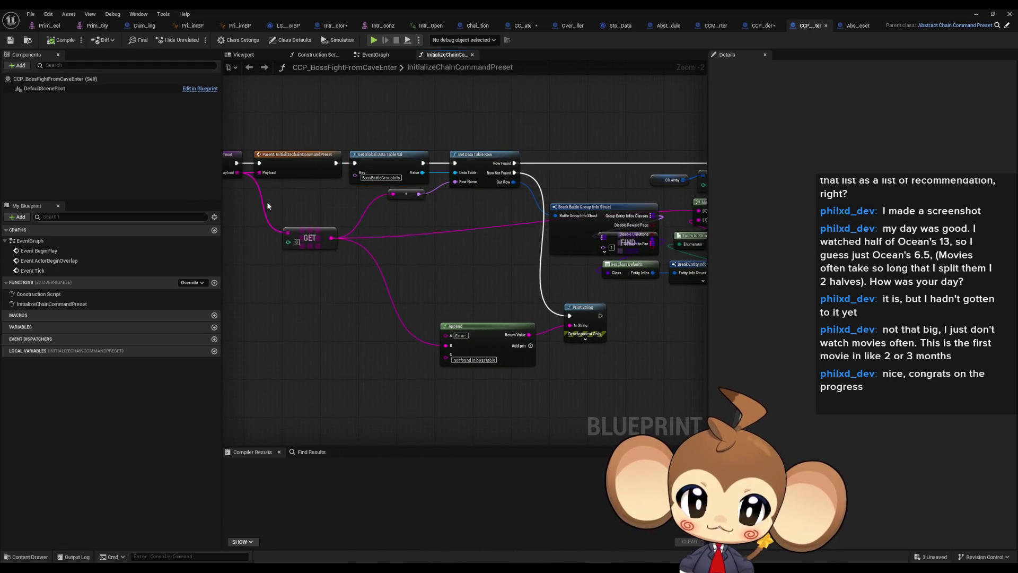
left_click_drag(268, 206, 290, 211)
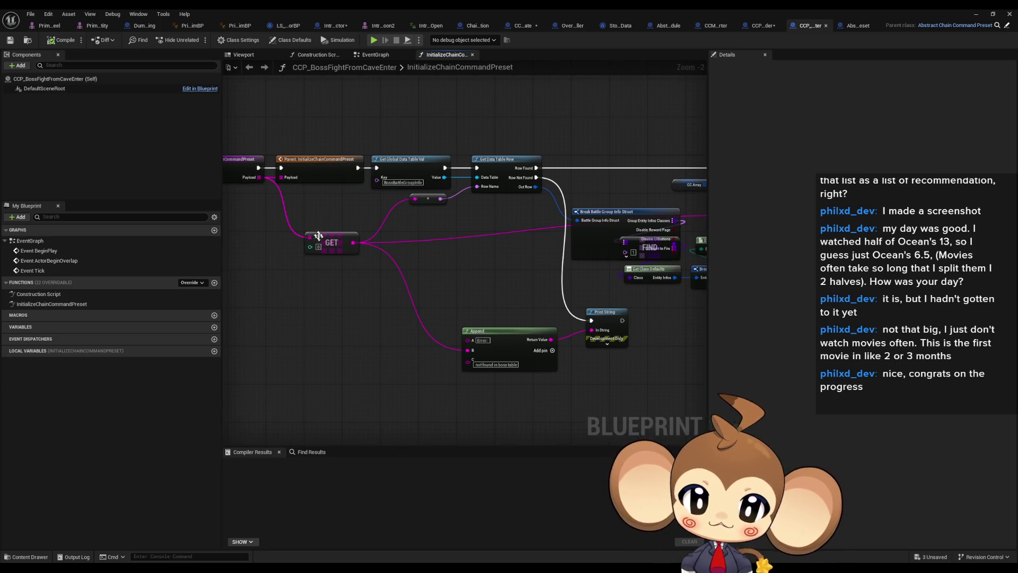
left_click_drag(438, 259, 391, 256)
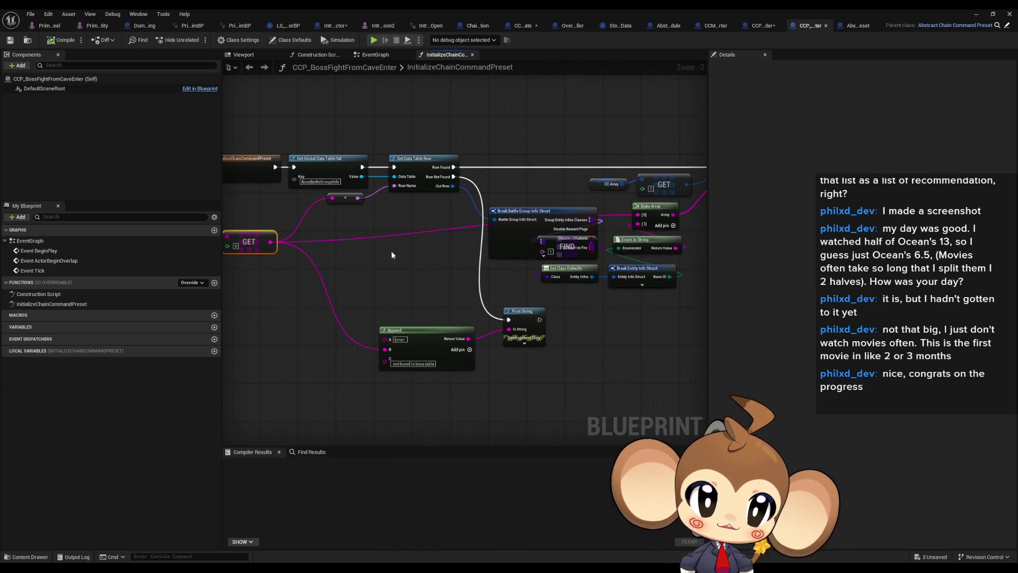
left_click_drag(507, 258, 459, 244)
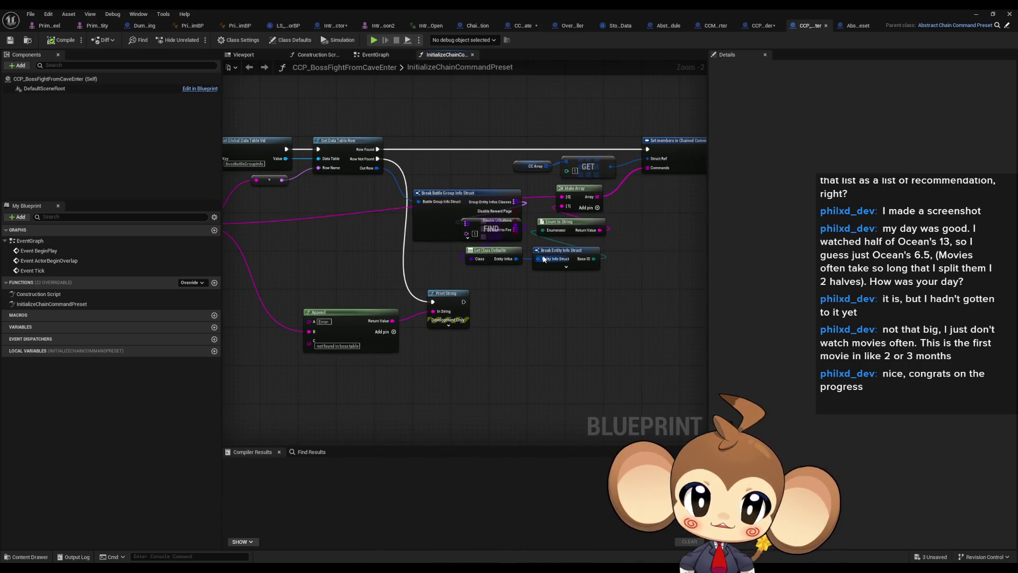
left_click_drag(543, 259, 496, 262)
scroll(486, 244, "up", 2)
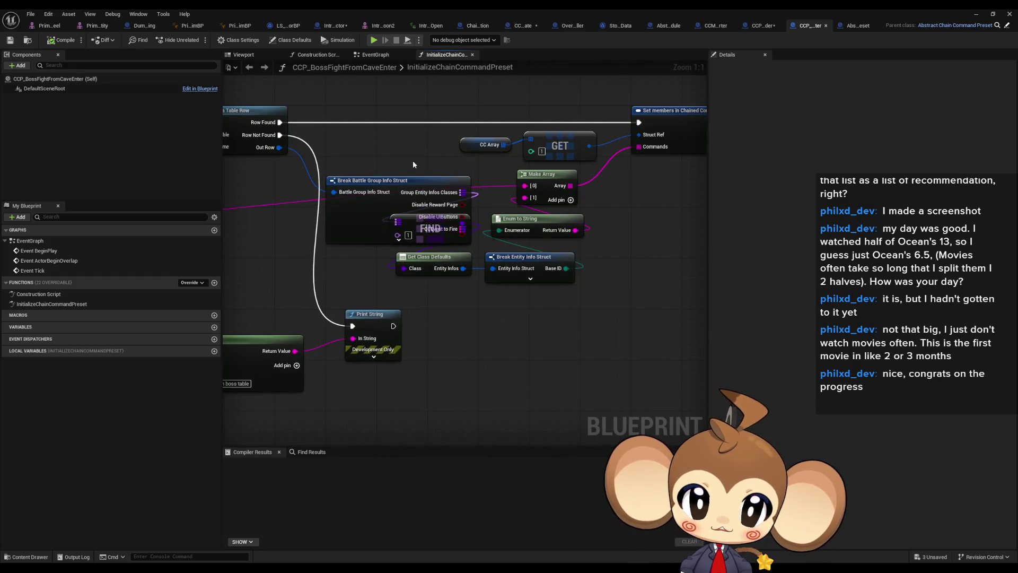
left_click_drag(418, 160, 276, 188)
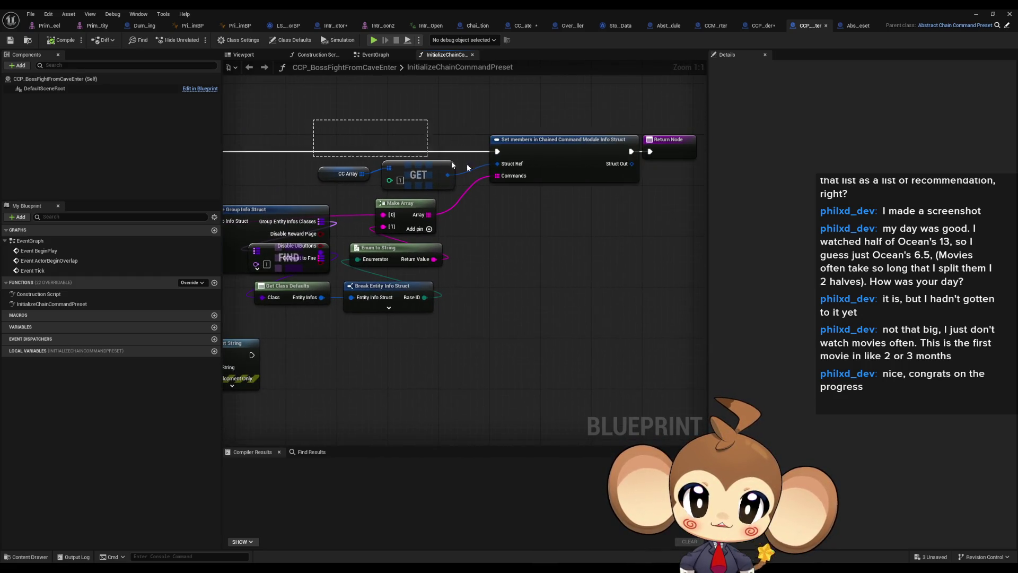
left_click(759, 26)
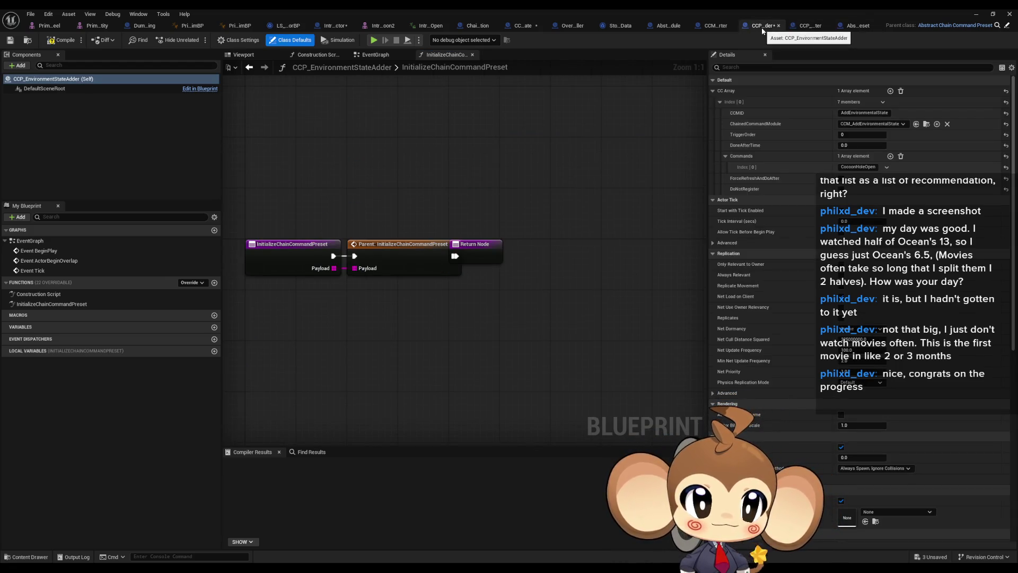
left_click_drag(423, 333, 393, 329)
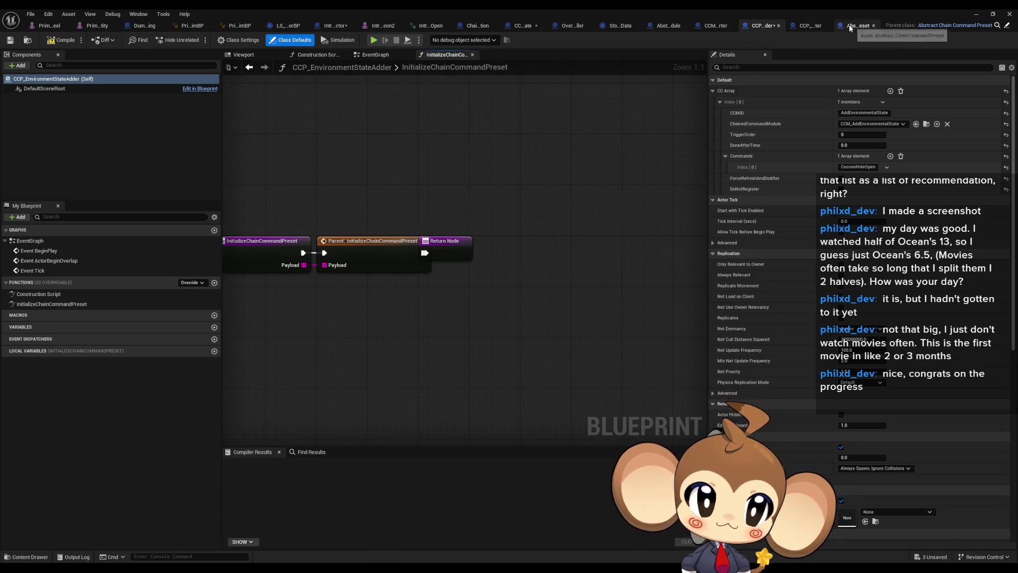
left_click(803, 25)
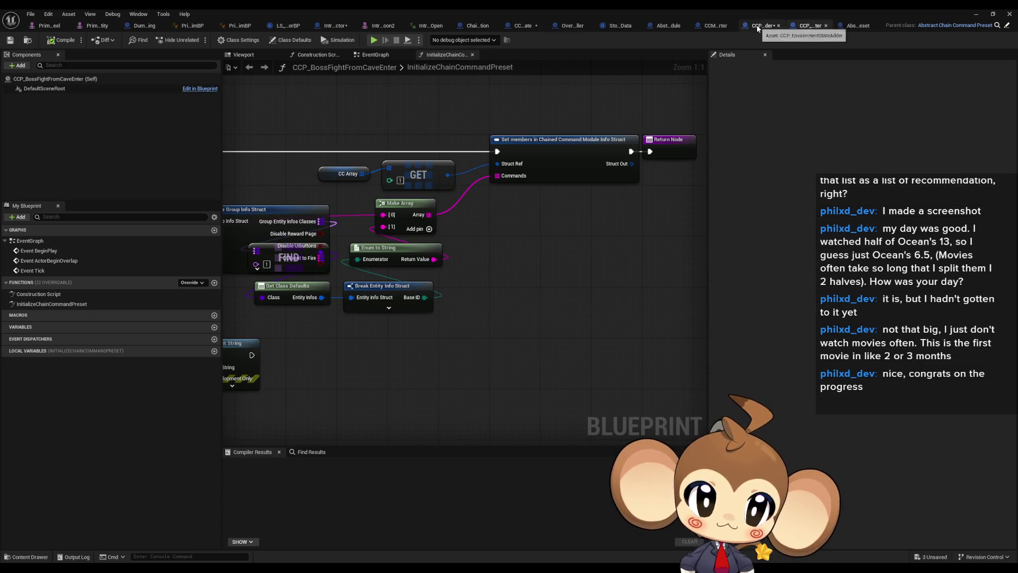
Add a Get CC Array node with an array Get node wired from it.
left_click(758, 25)
right_click(459, 331)
type("cc arr")
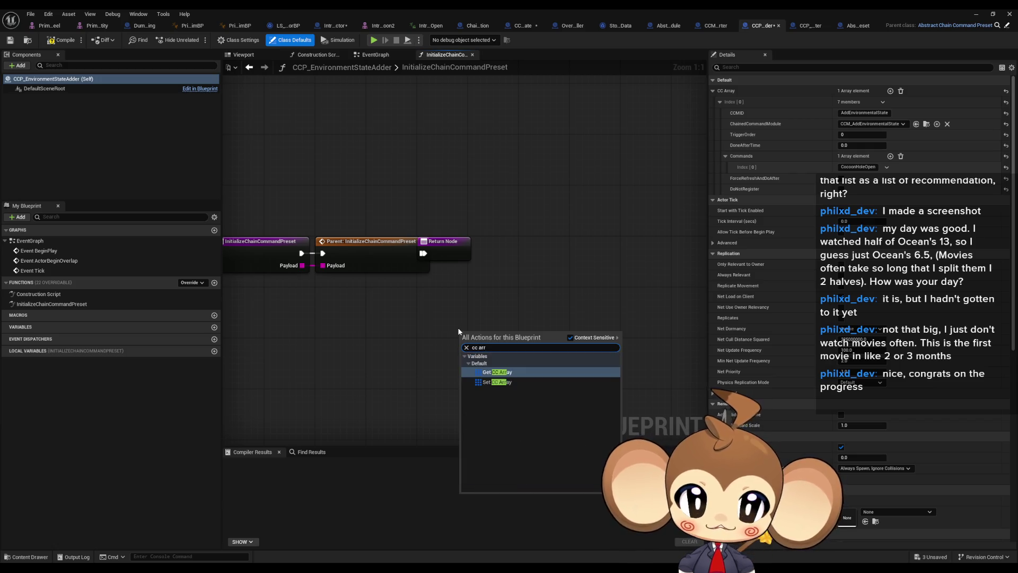
key("Return")
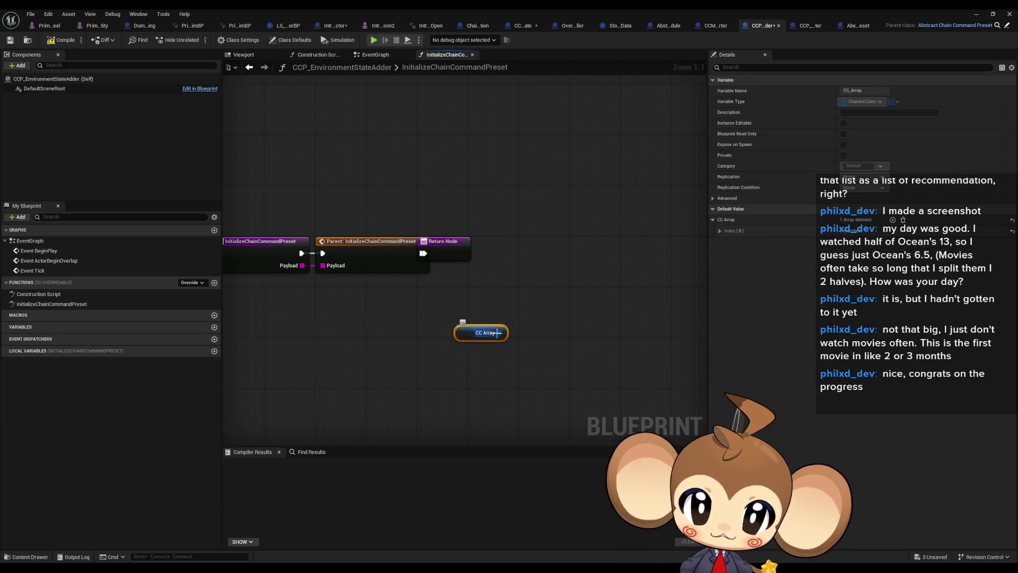
left_click_drag(499, 332, 540, 334)
type("set me")
key("ctrl+a")
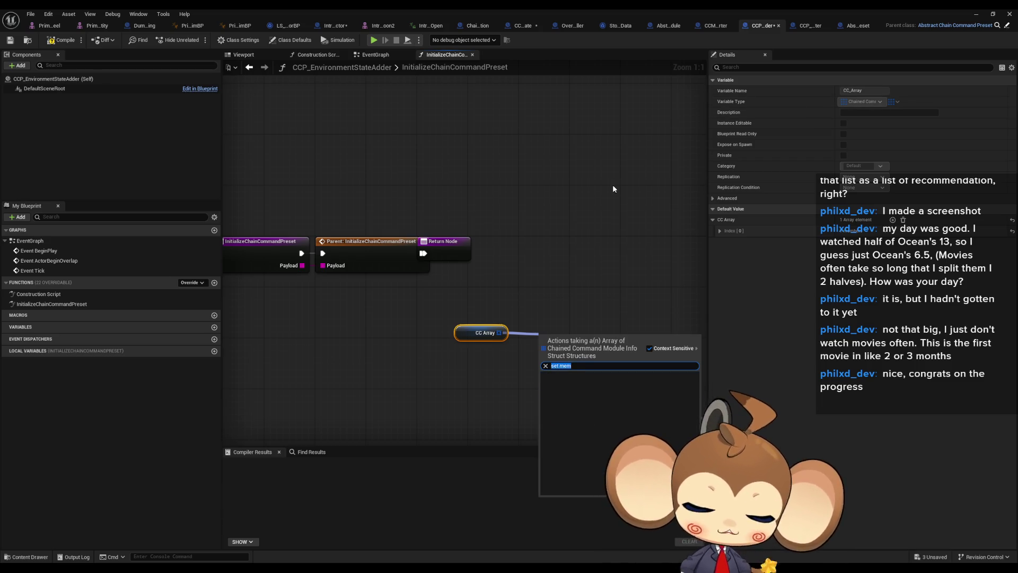
type("get")
key("Up")
key("Return")
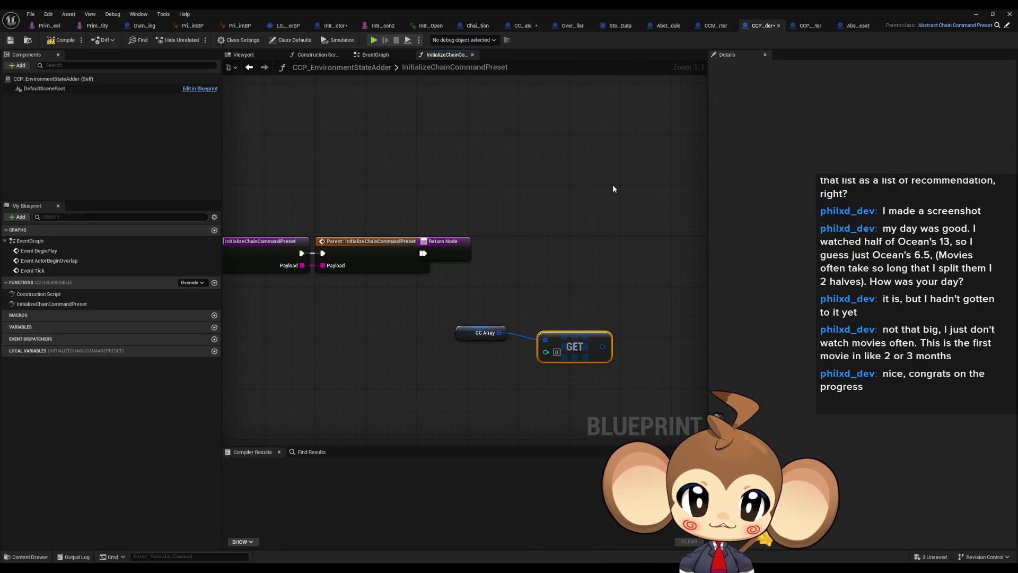
Add another array Get from CC Array and a Set members struct node beside it.
left_click(801, 27)
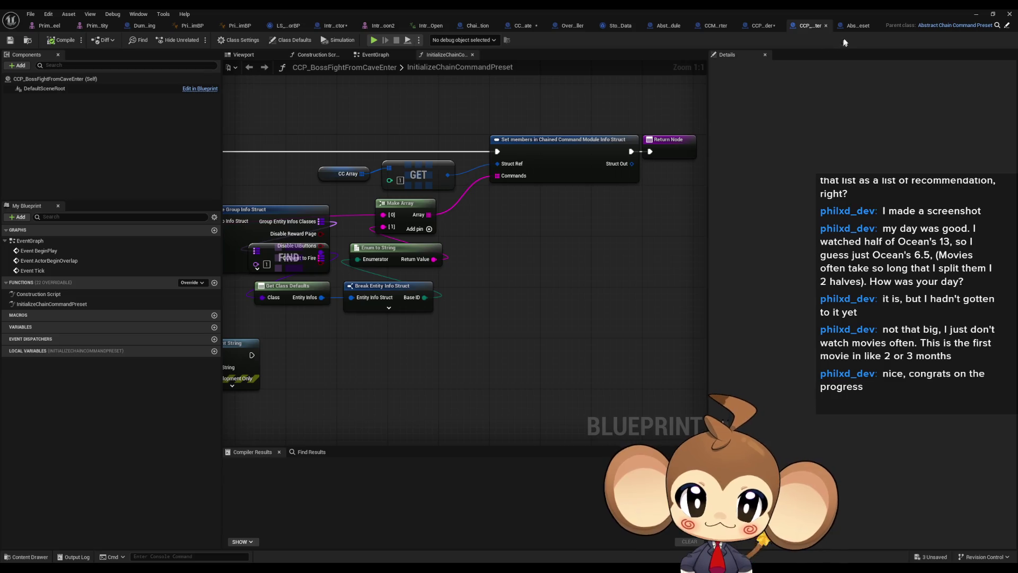
left_click(782, 28)
left_click_drag(345, 310, 406, 274)
type("get")
left_click(451, 345)
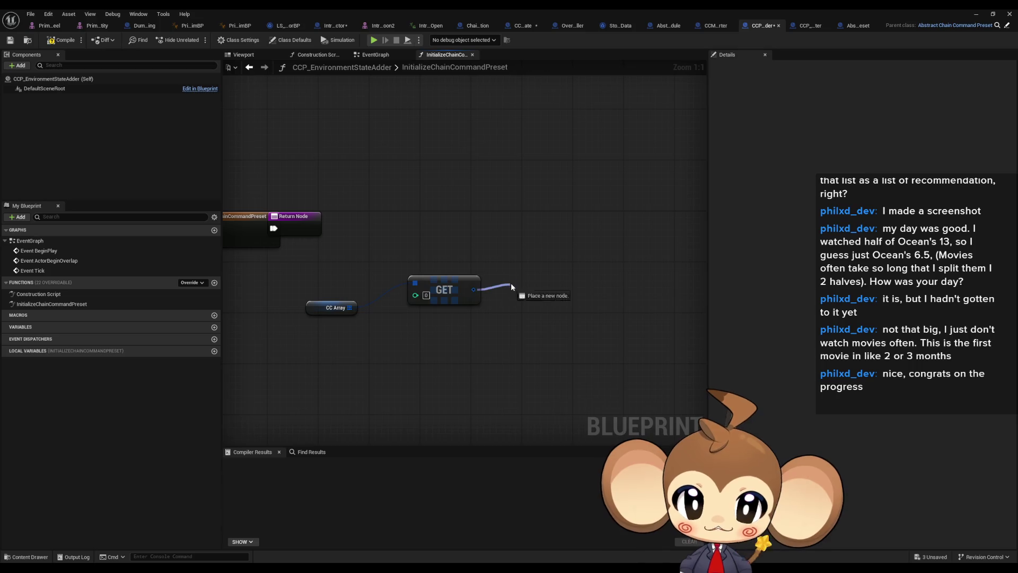
left_click_drag(511, 287, 512, 287)
type("set members")
key("Return")
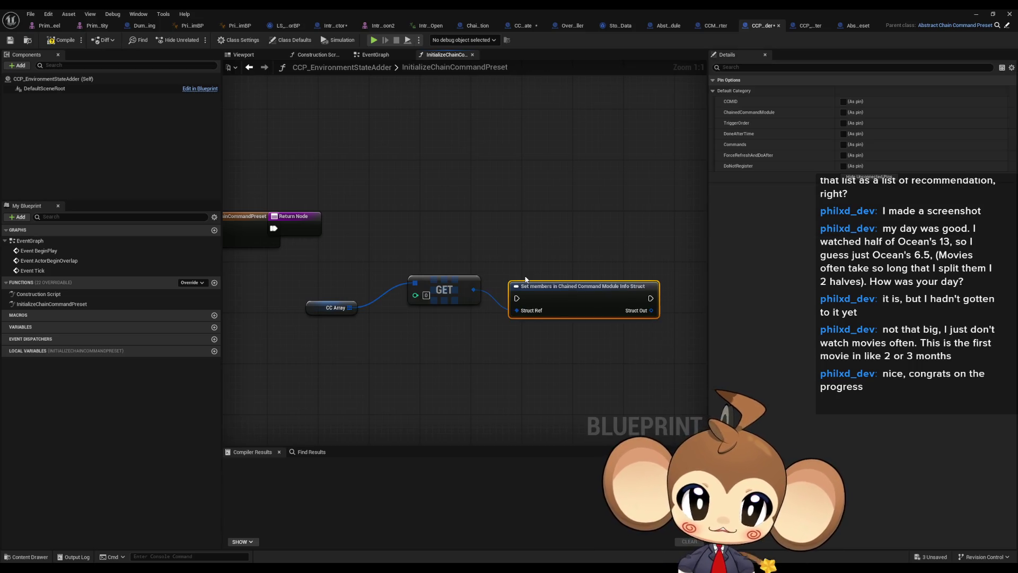
left_click_drag(507, 314, 507, 276)
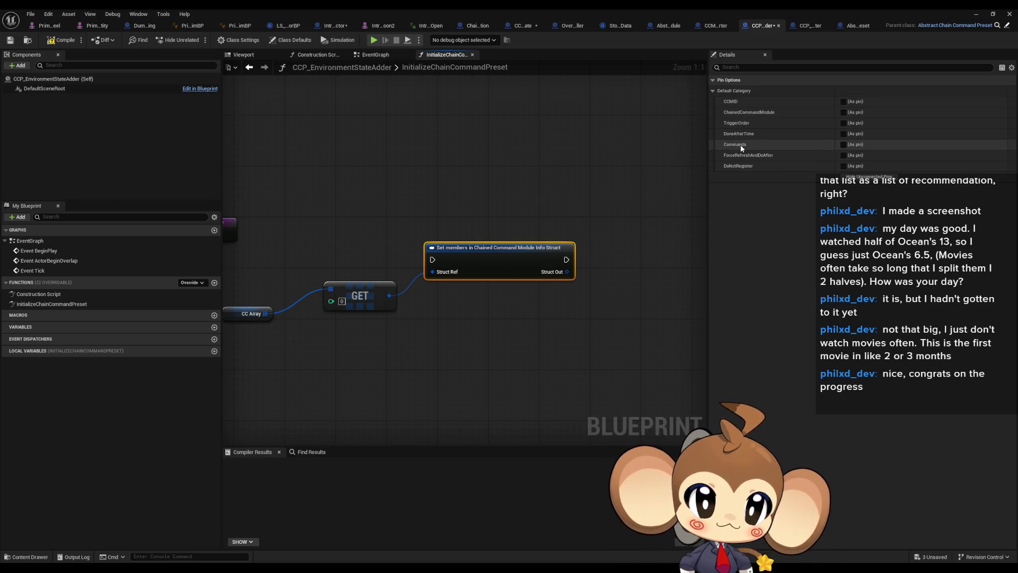
Expose Commands on Set members and feed it a Make Array built from a Payload GET.
left_click(843, 144)
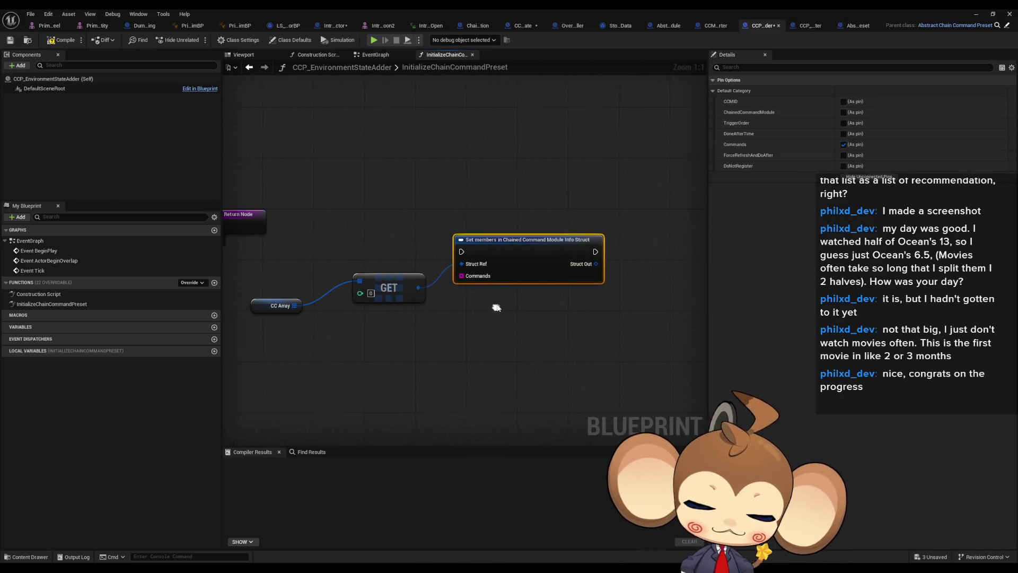
left_click_drag(461, 280, 424, 352)
type("make array")
key("Return")
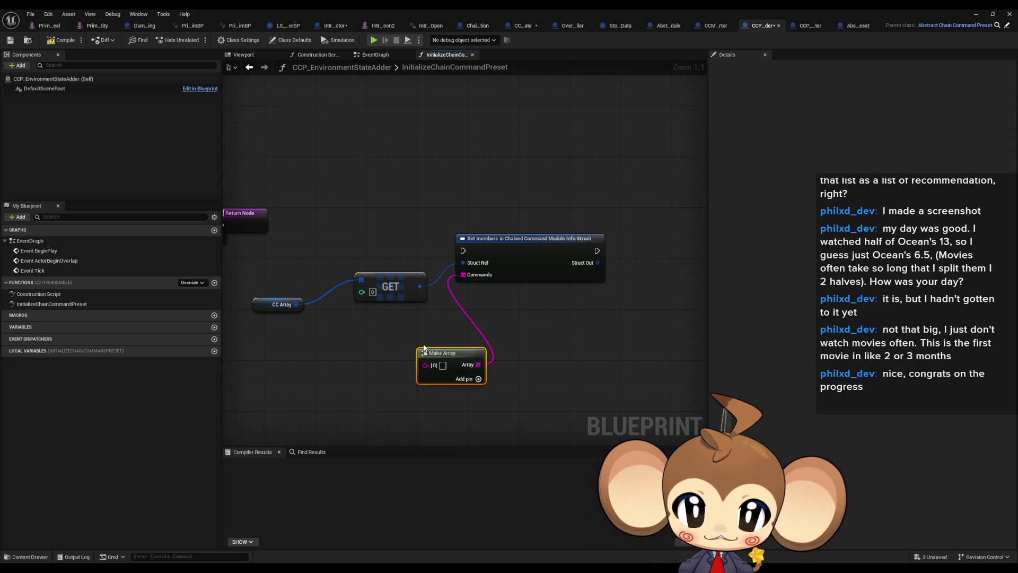
mouse_move(294, 222)
left_mouse_down()
mouse_move(339, 246)
mouse_move(386, 358)
left_mouse_up()
type("get")
left_click(432, 434)
left_click_drag(440, 375, 621, 358)
Connect Payload directly to Commands and delete the unneeded Make Array and GET nodes.
left_click_drag(442, 205, 521, 199)
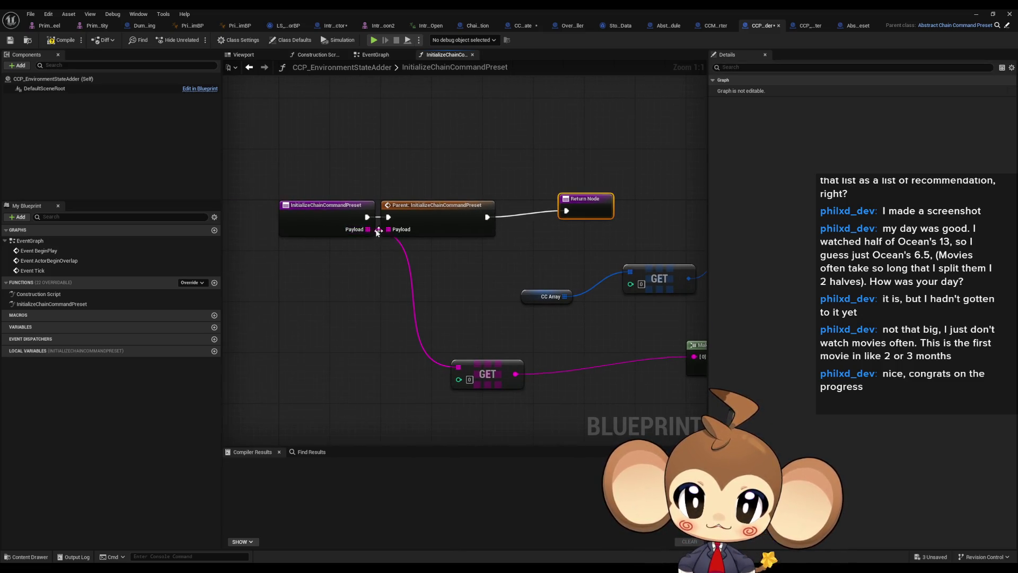
mouse_move(374, 232)
left_mouse_down()
mouse_move(262, 250)
mouse_move(406, 301)
mouse_move(625, 282)
mouse_move(400, 327)
mouse_move(635, 286)
mouse_move(421, 341)
mouse_move(632, 295)
mouse_move(629, 283)
left_mouse_up()
left_click_drag(500, 220, 459, 243)
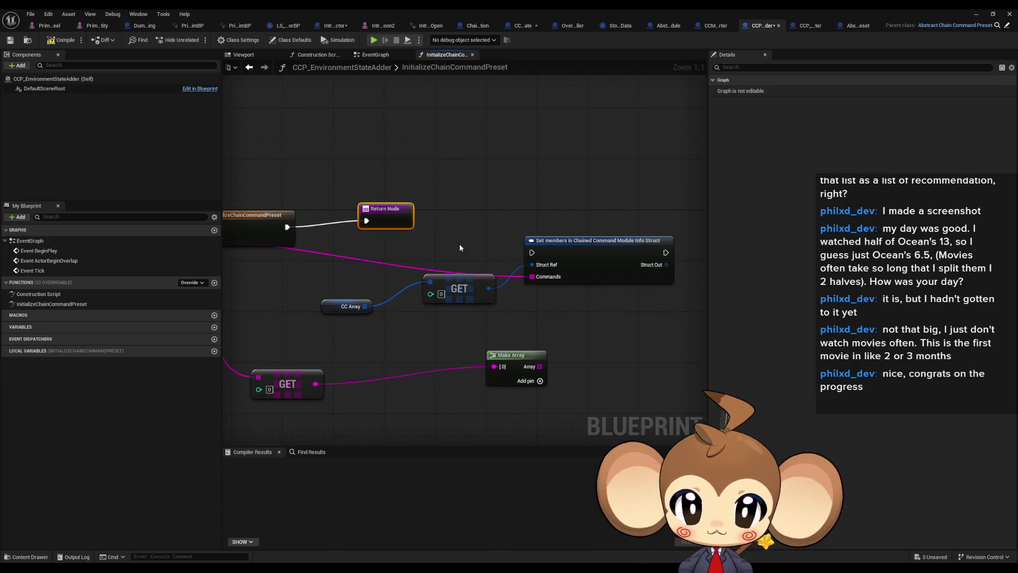
left_click_drag(530, 414, 586, 380)
left_click(572, 334)
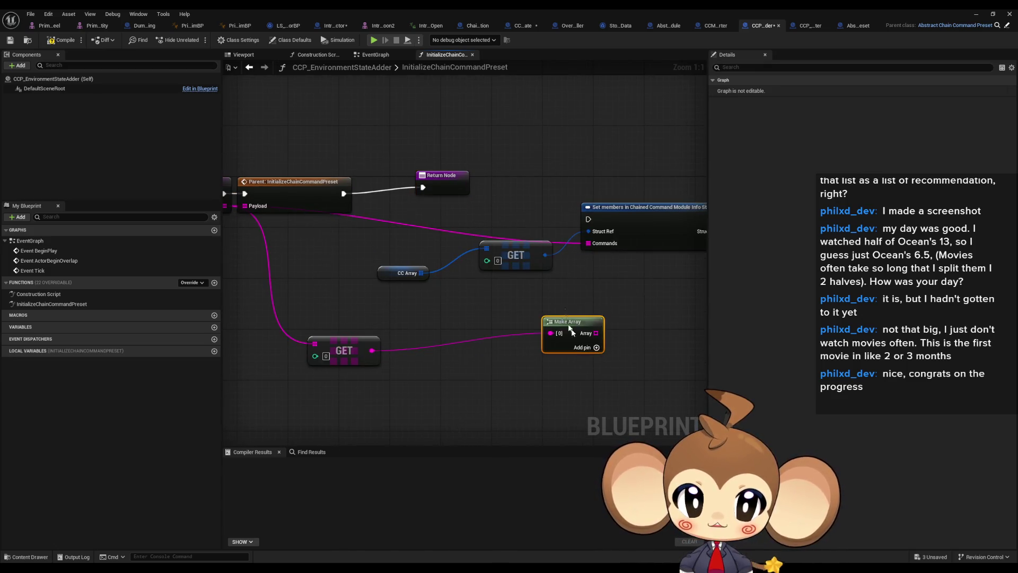
key("Delete")
Chain Parent into Set members and Return, tidy the nodes, and show CCM_AddEnvironmentalState.
mouse_move(587, 219)
left_mouse_down()
mouse_move(344, 193)
mouse_move(467, 196)
mouse_move(670, 222)
left_mouse_up()
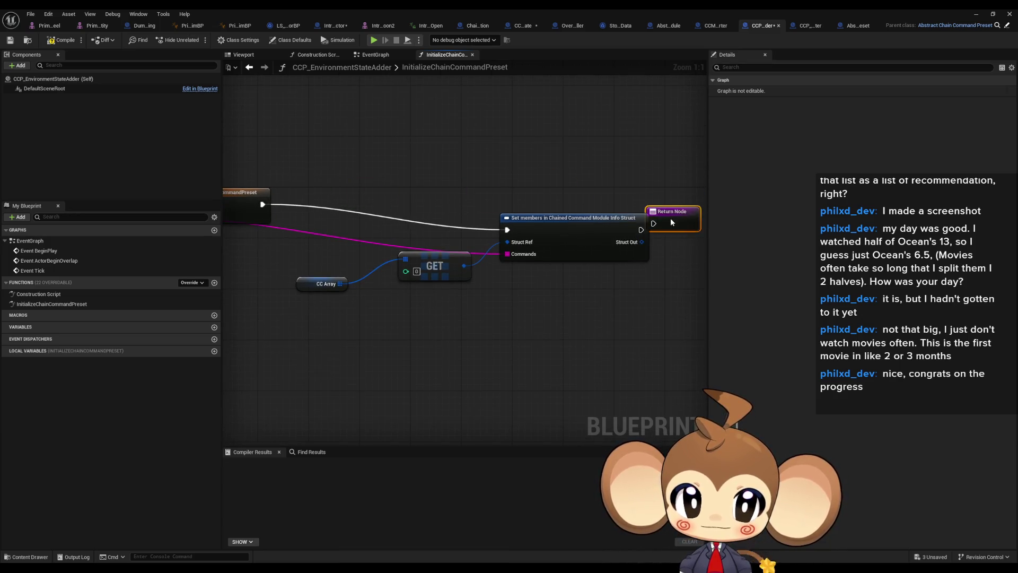
left_click_drag(365, 238, 412, 236)
left_click(372, 281)
left_click(484, 265, "shift")
left_click_drag(494, 268, 301, 248)
mouse_move(562, 216)
left_mouse_down()
mouse_move(459, 213)
mouse_move(339, 189)
left_mouse_up()
mouse_move(538, 177)
left_mouse_down()
mouse_move(595, 239)
mouse_move(461, 194)
mouse_move(399, 196)
left_mouse_up()
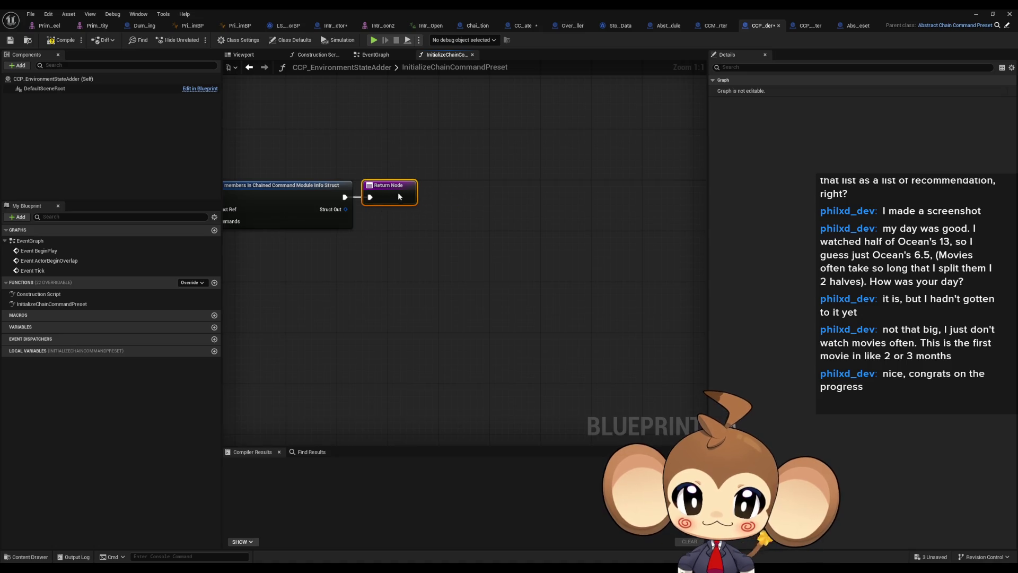
left_click_drag(409, 287, 597, 279)
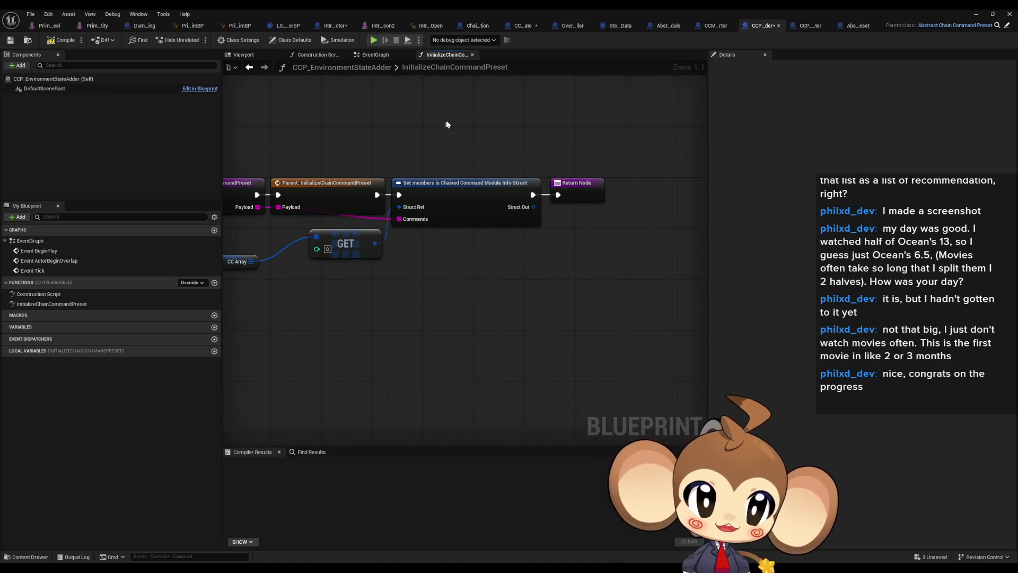
left_click_drag(254, 91, 291, 91)
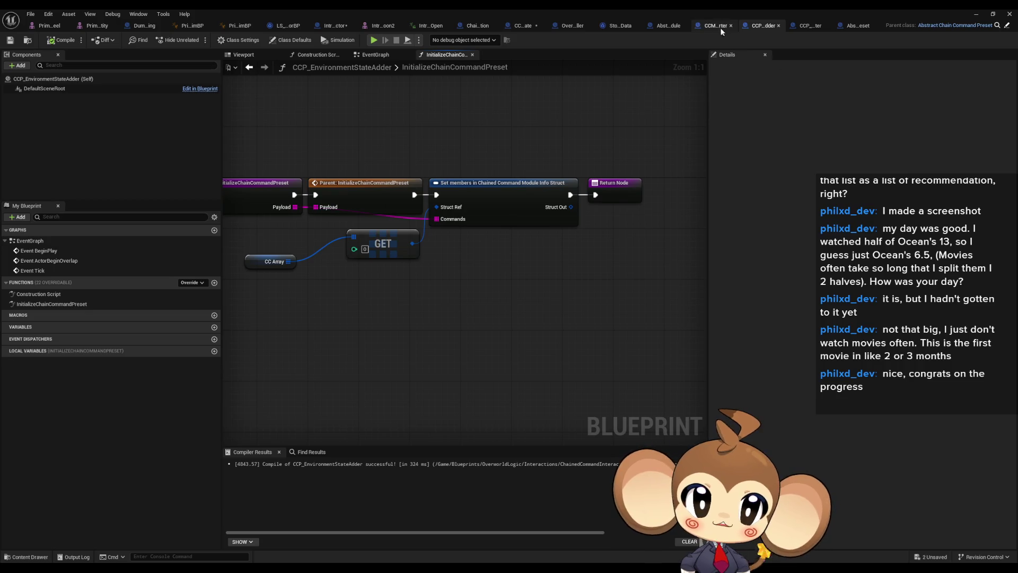
left_click(714, 26)
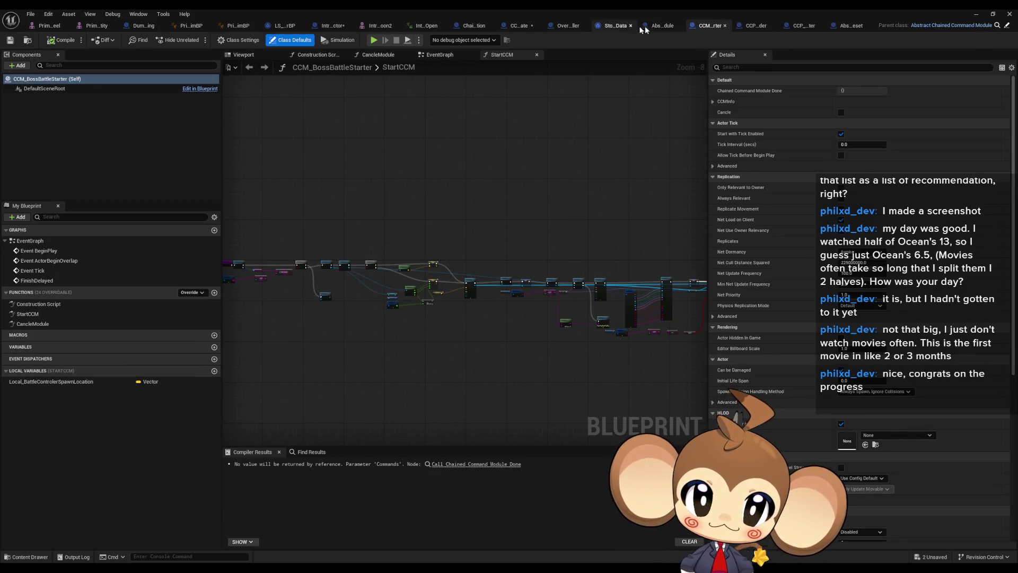
left_click(510, 27)
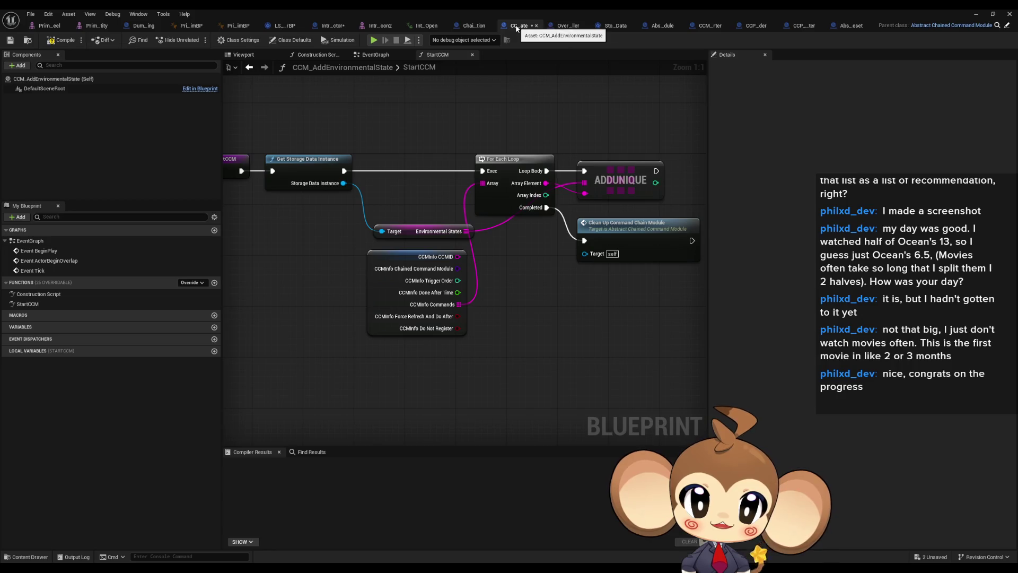
Look over the StartCCM graph, then minimize the Blueprint editor to reveal VoidLevel.
left_click_drag(527, 272, 619, 253)
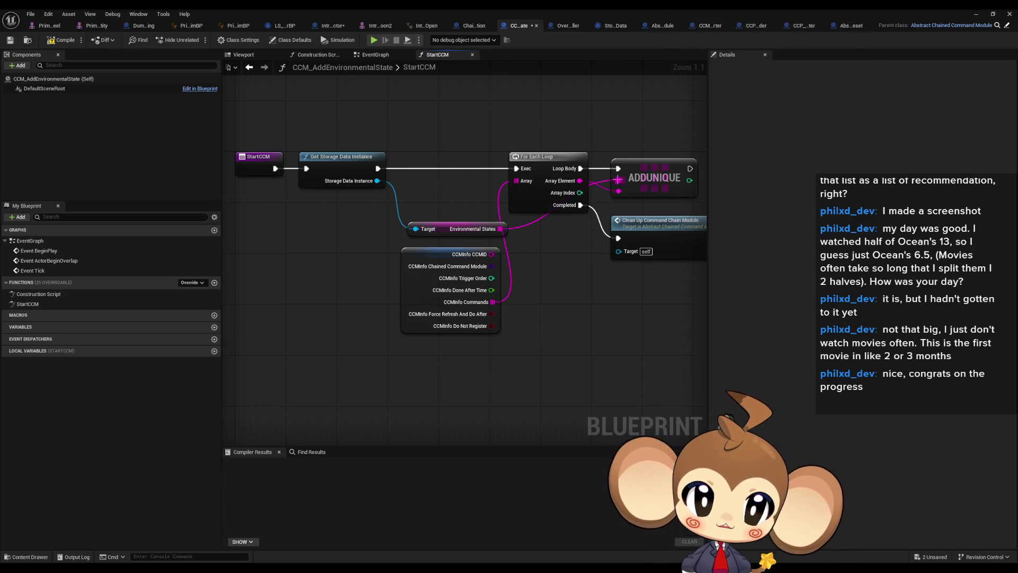
left_click_drag(653, 126, 603, 147)
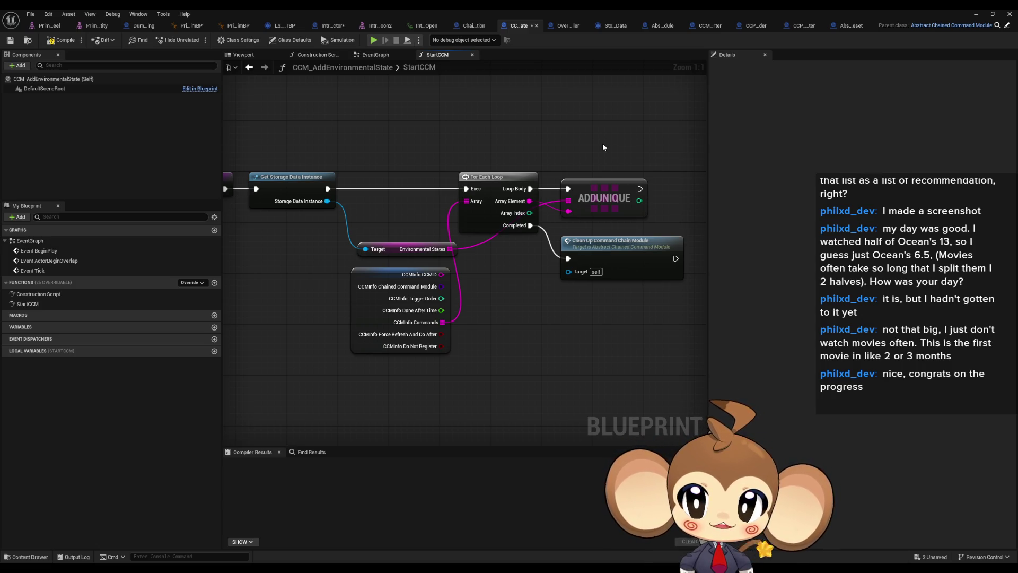
left_click(977, 14)
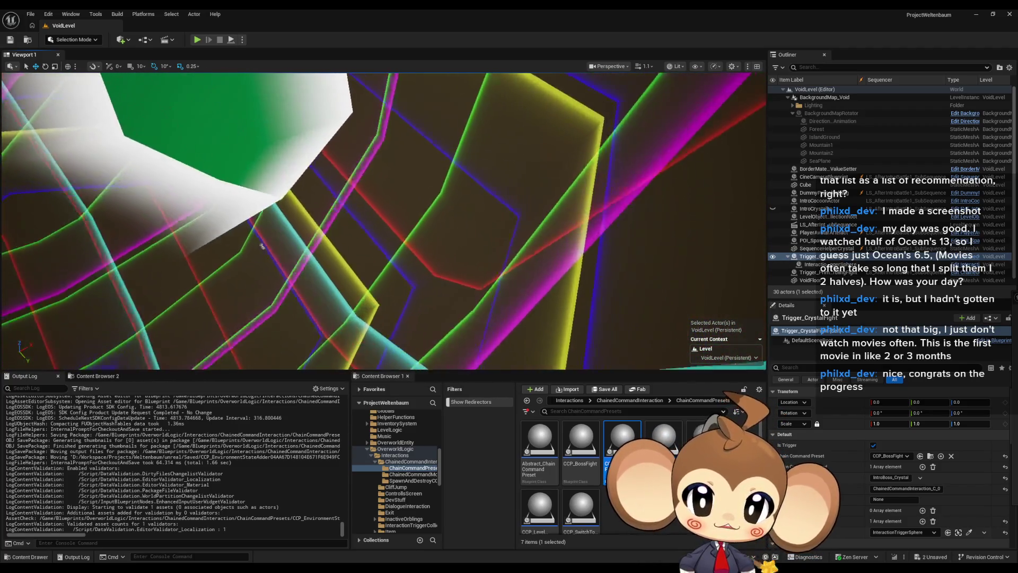
Frame the fight triggers and drop a ChainedCommandInteraction actor on the ground beside the rock.
left_click(610, 418)
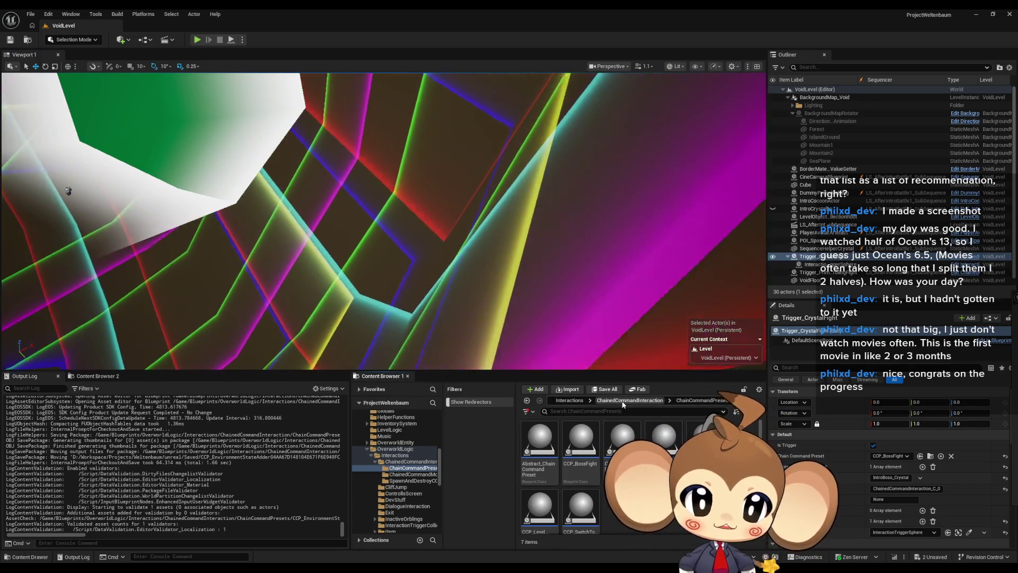
left_click(623, 401)
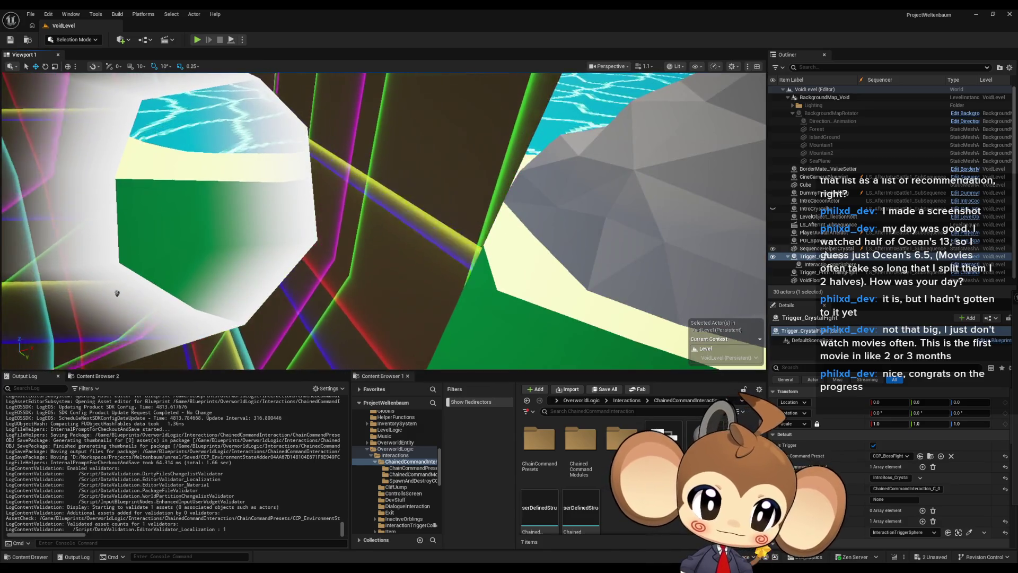
key("f")
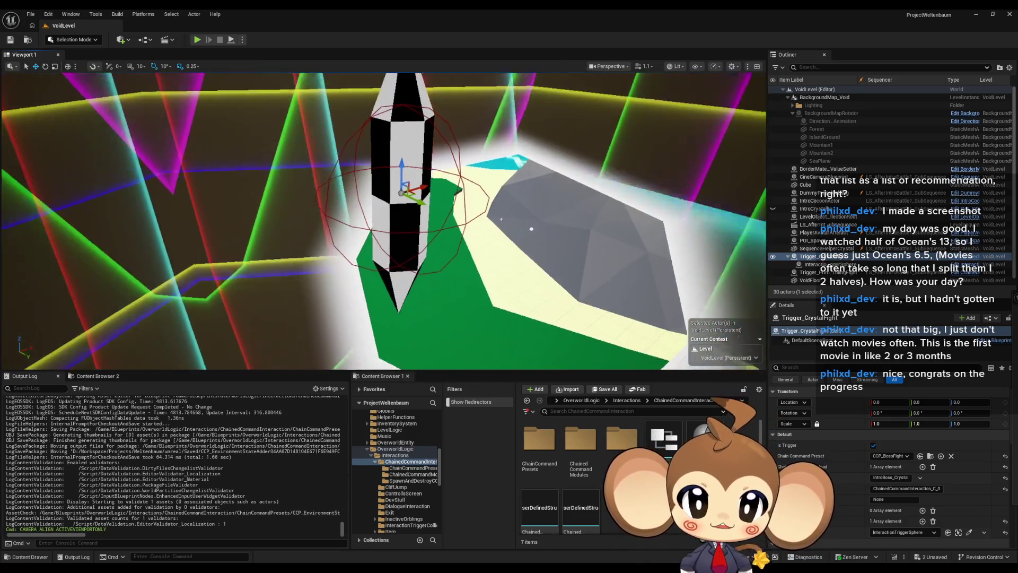
scroll(479, 279, "up", 5)
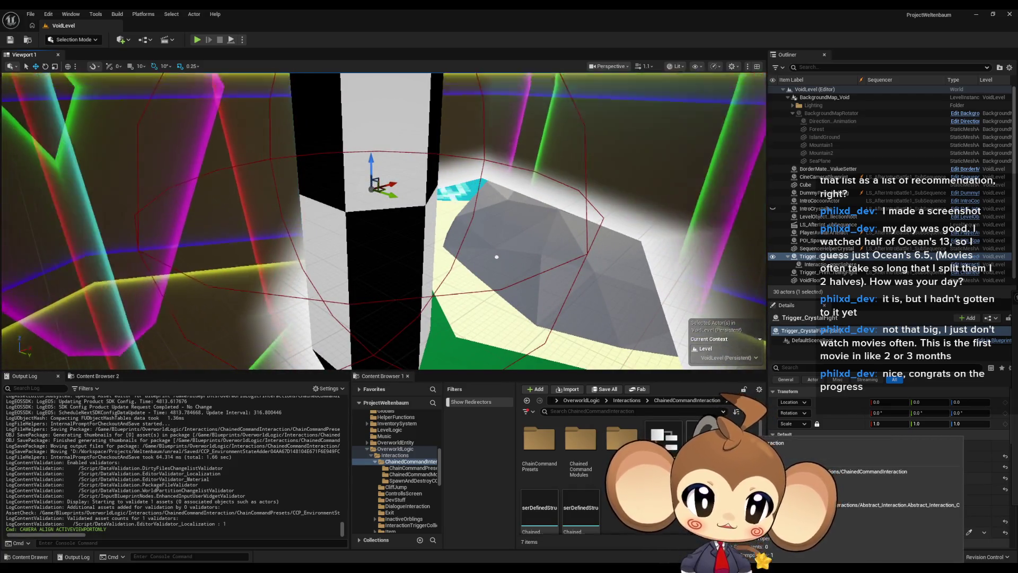
left_click(828, 268)
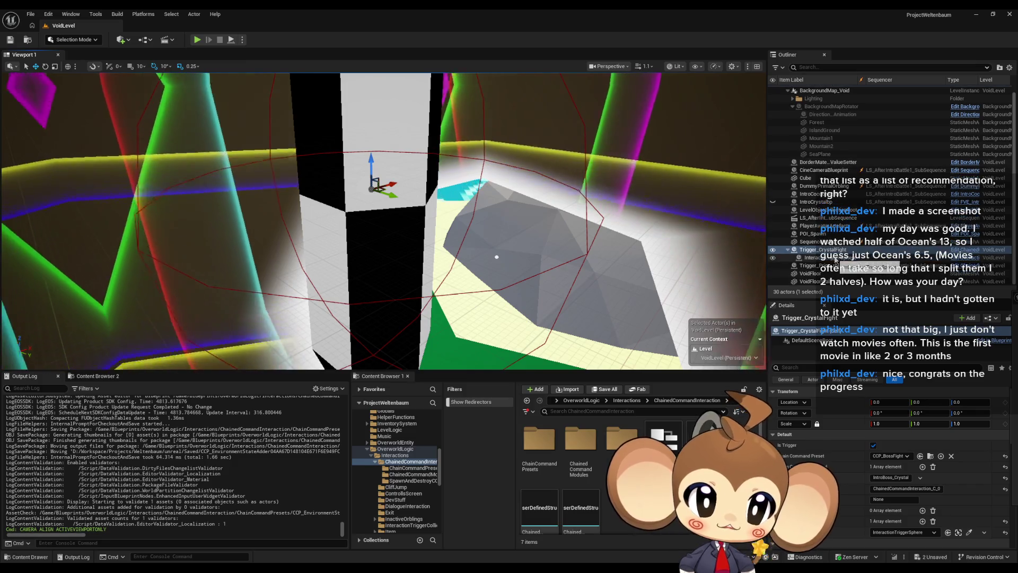
key("f")
left_click_drag(524, 285, 546, 324)
left_click_drag(659, 398, 475, 292)
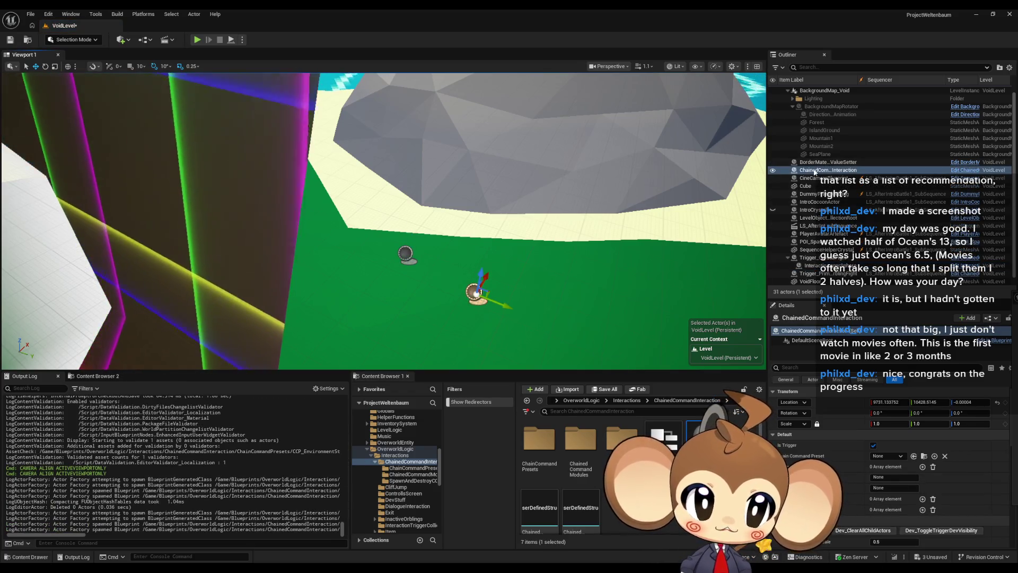
Rename the new interaction actor to Trigger_CocoonEnvironmentState in the Outliner.
left_click(815, 172)
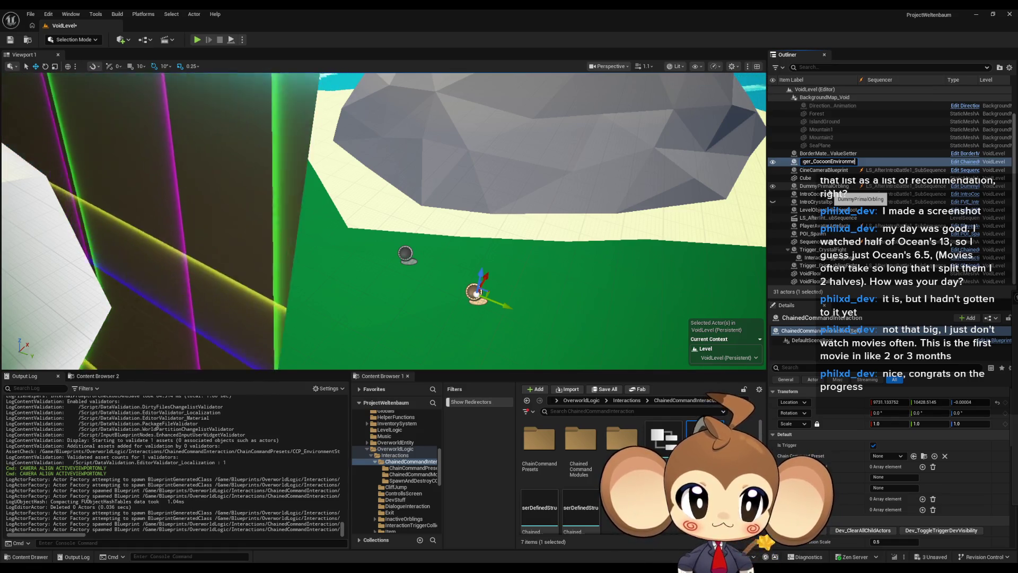
type("r_CocoonEnvironment")
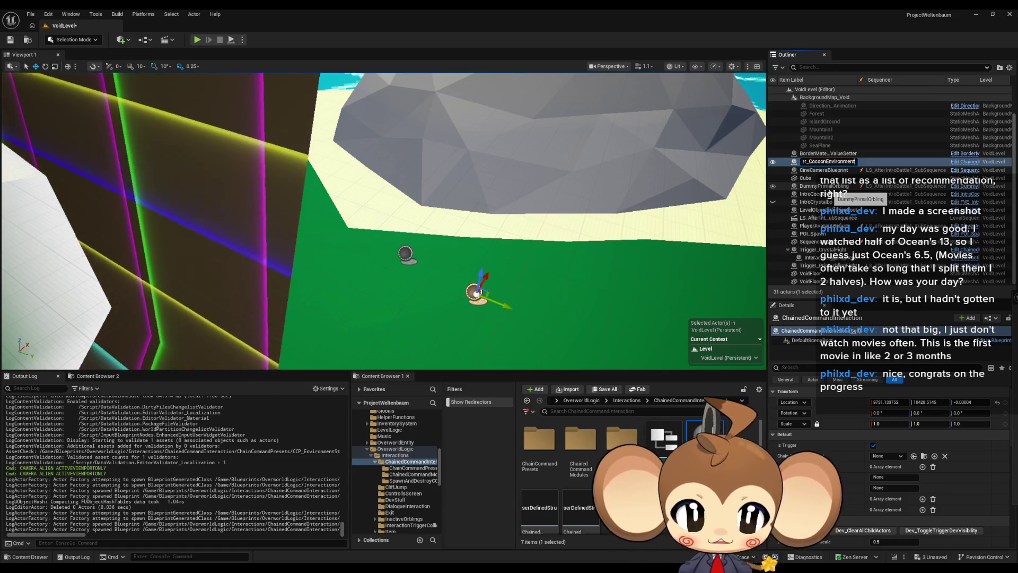
type("Stat")
type("e")
key("Return")
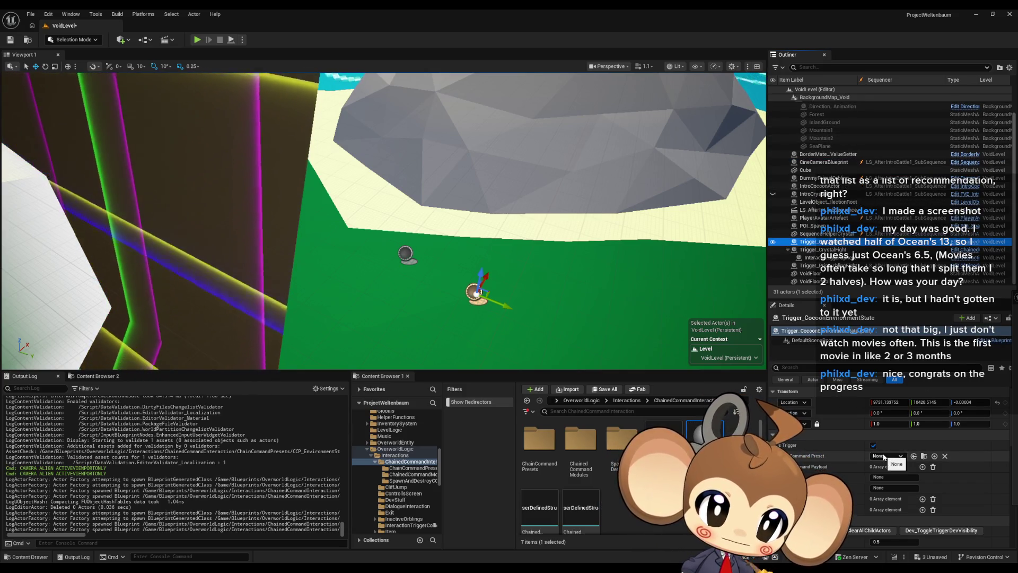
Set its Command Preset to CCP_EnvironmentStateAdder and add one Command Payload element.
left_click(887, 456)
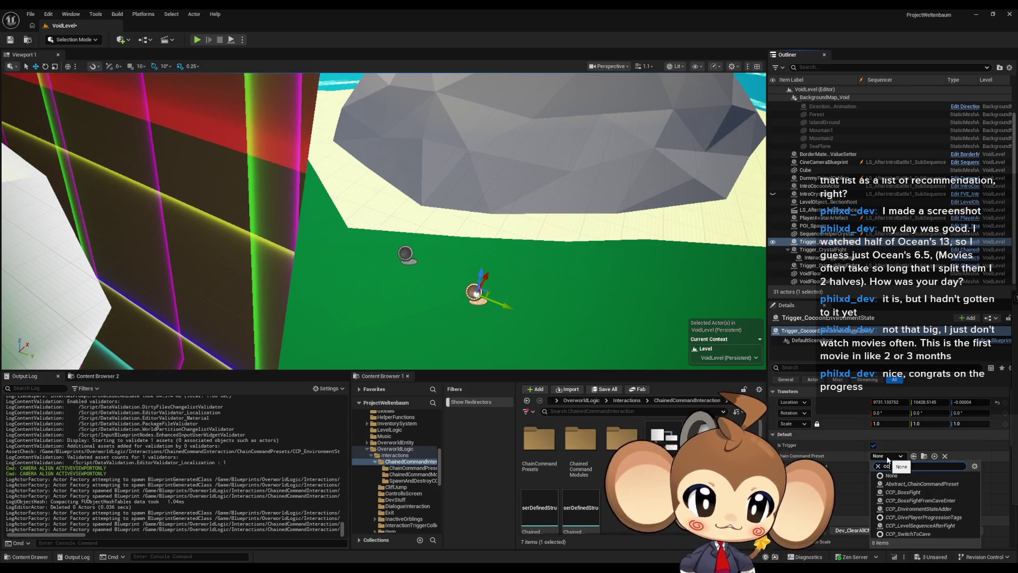
type("ccp")
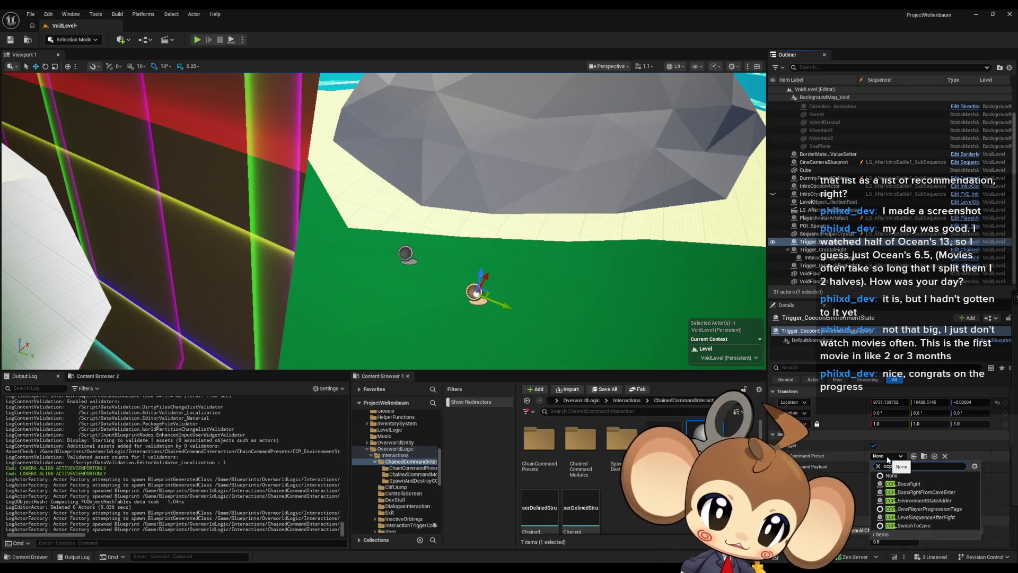
type(" en")
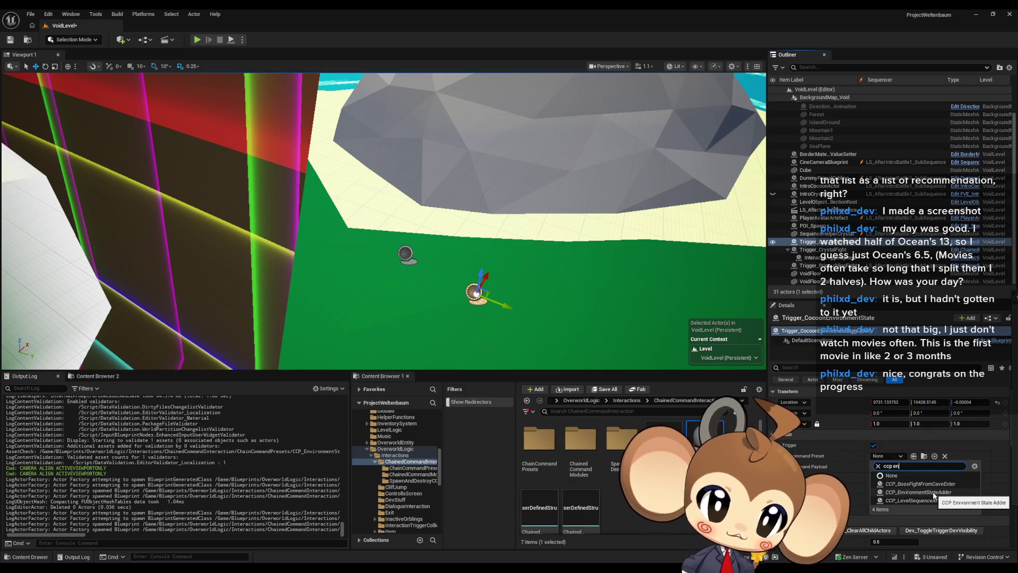
left_click(928, 493)
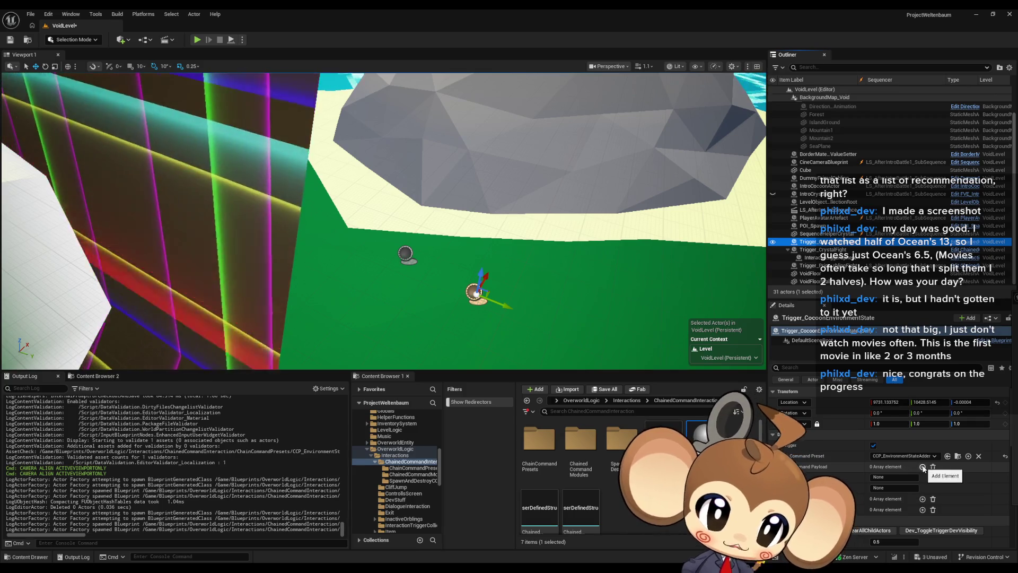
left_click(922, 467)
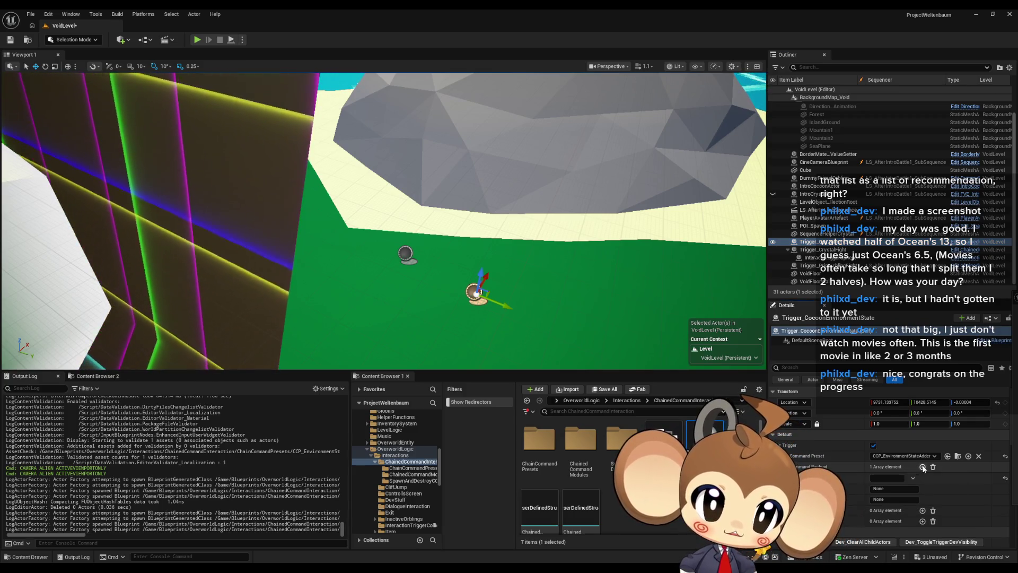
left_click(887, 478)
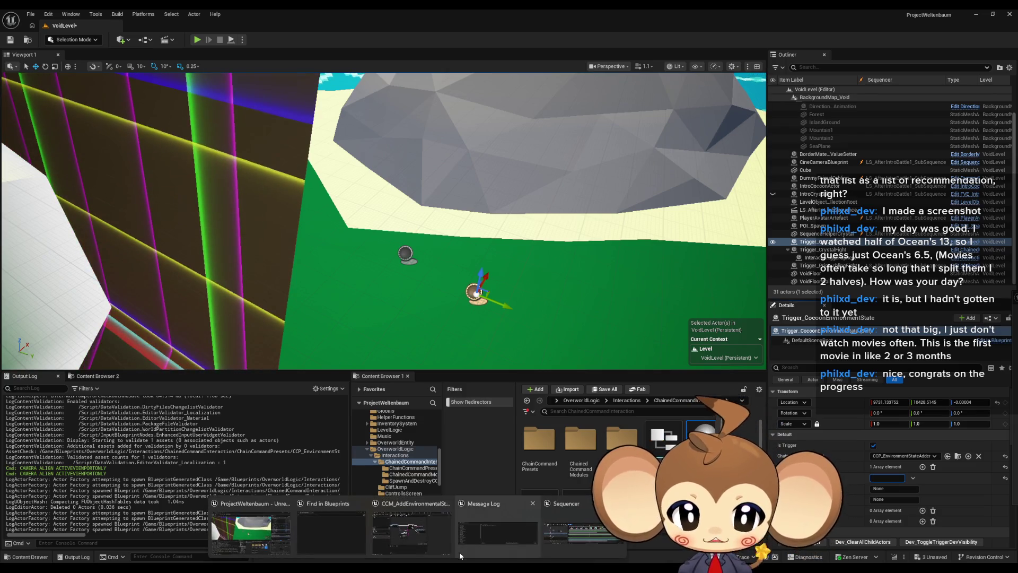
Enter CocoonHoleOpen in the trigger's payload element, then return to IntroCocoonActor's Event Graph.
left_click(408, 539)
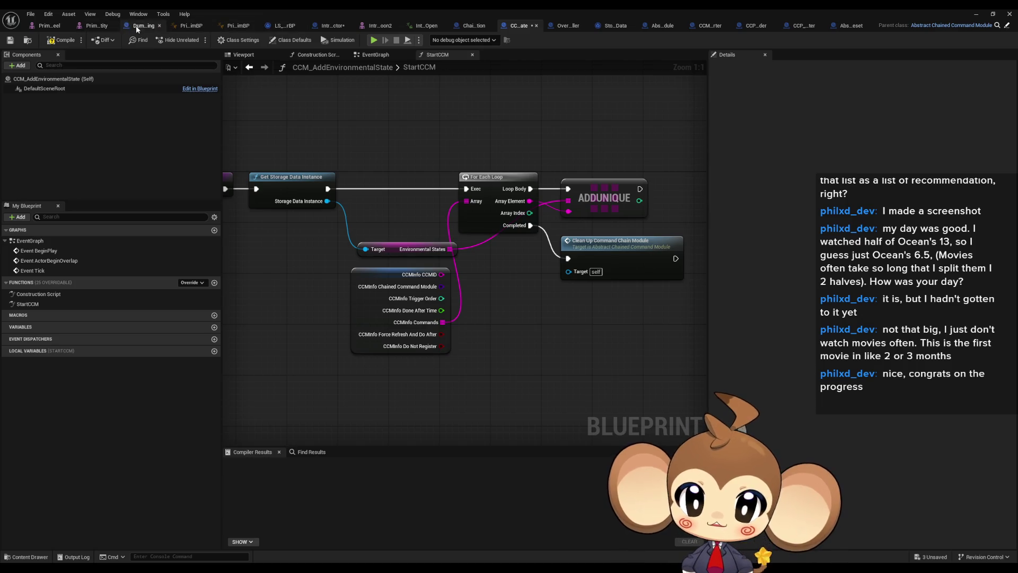
left_click(334, 25)
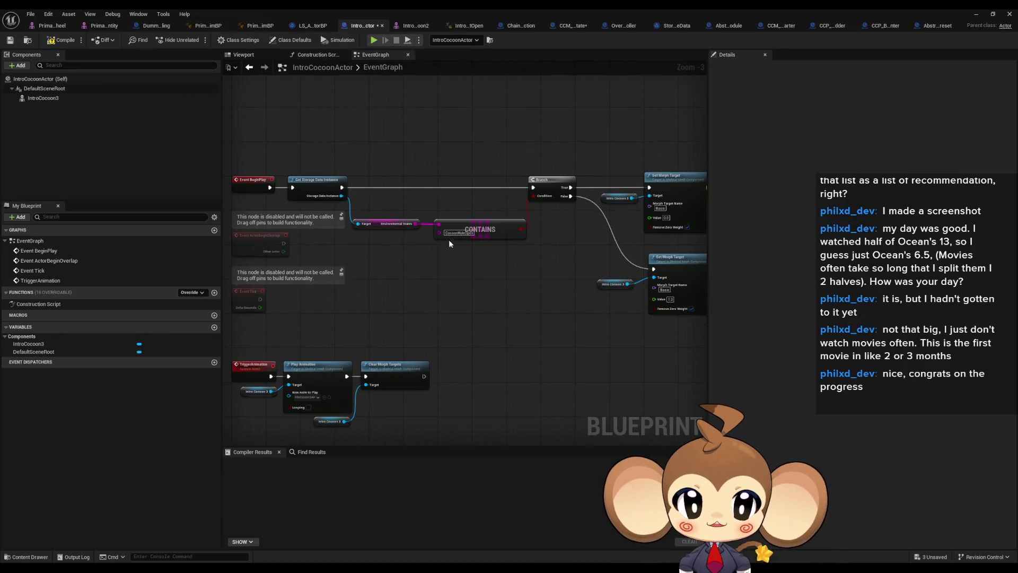
key("alt+Tab")
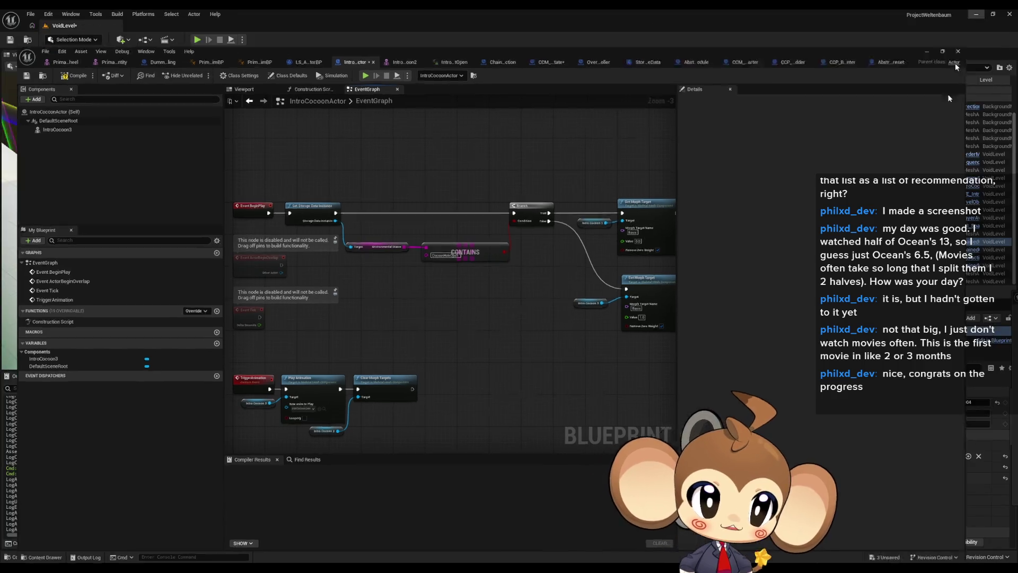
type("CocoonHoleOpen")
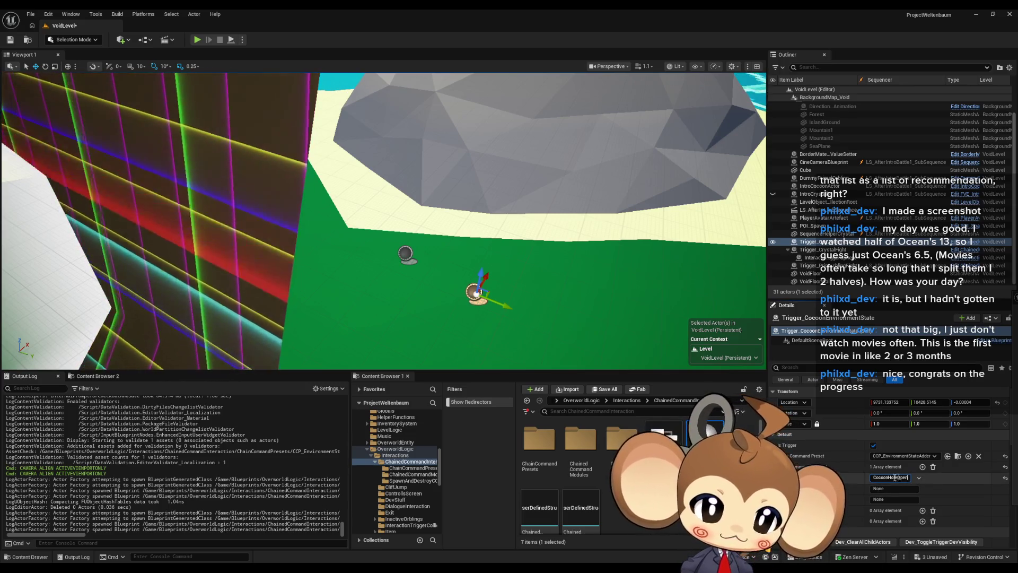
mouse_move(467, 533)
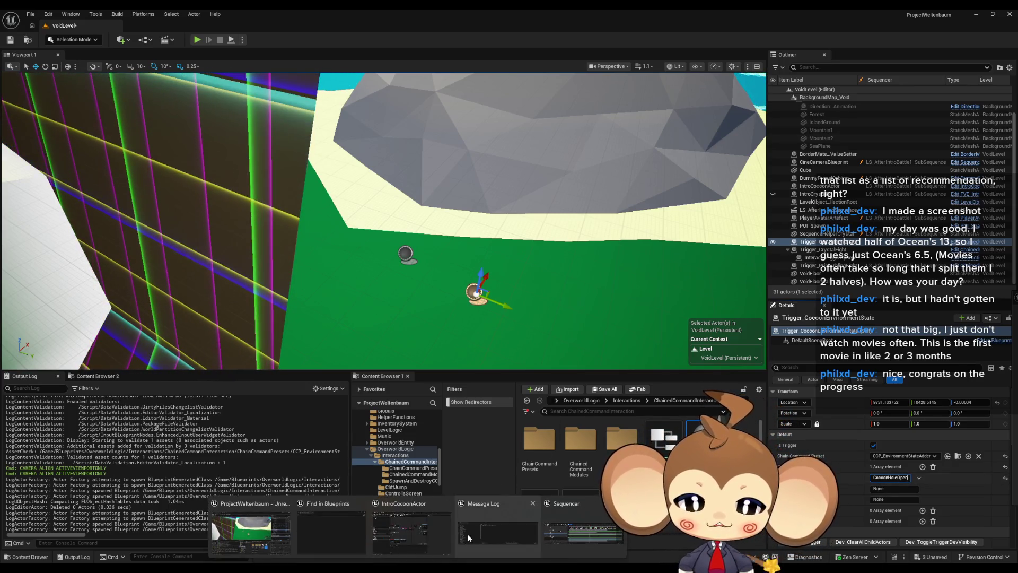
left_click(413, 530)
scroll(463, 246, "up", 2)
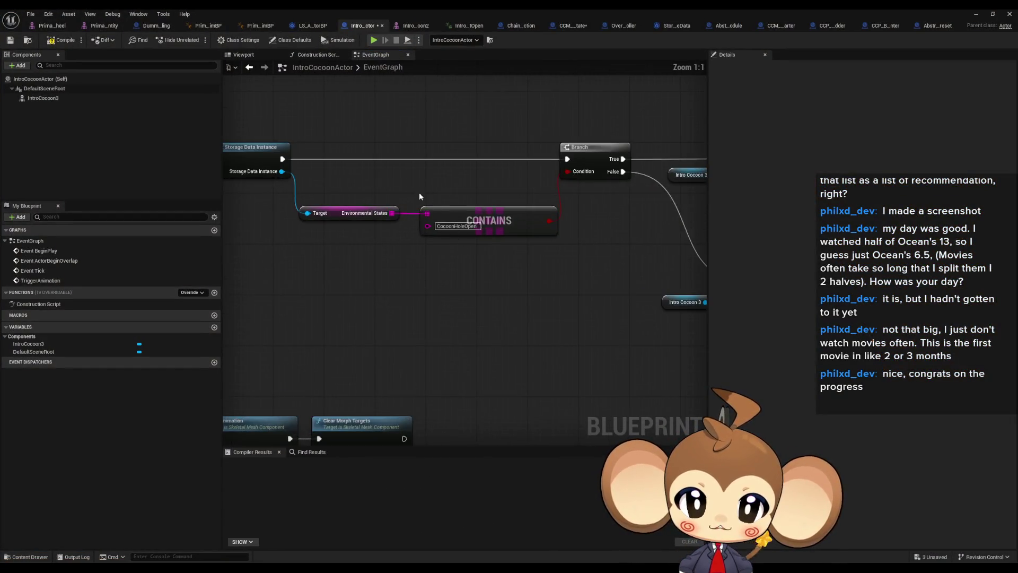
Review the CCM_BossBattleStarter, CCP_BossFightFromCaveEnter and CCP_EnvironmentStateAdder blueprints, ending on CCM_AddEnvironmentalState.
scroll(449, 234, "down", 3)
scroll(448, 304, "up", 2)
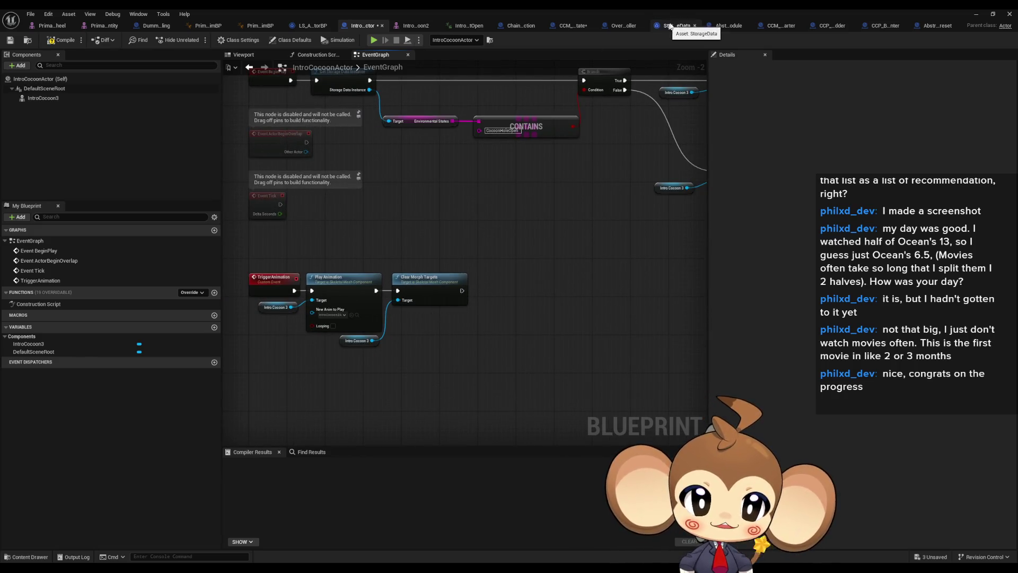
left_click(779, 26)
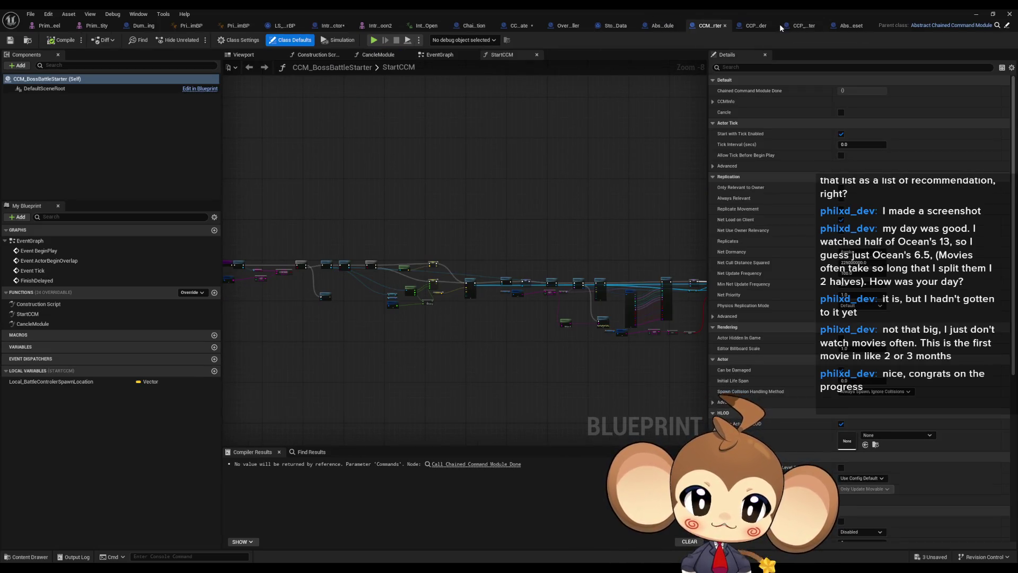
left_click(789, 25)
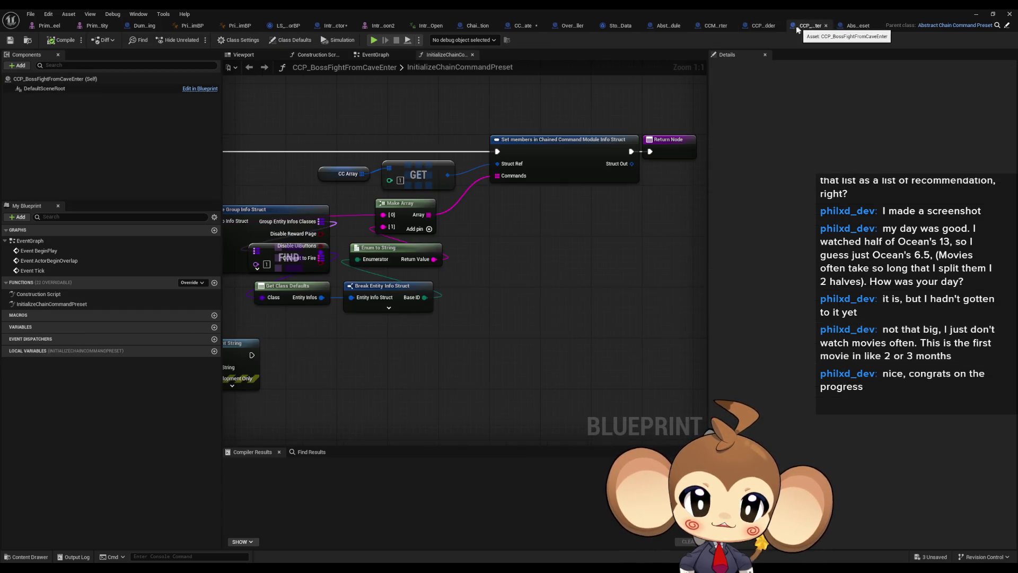
left_click(760, 27)
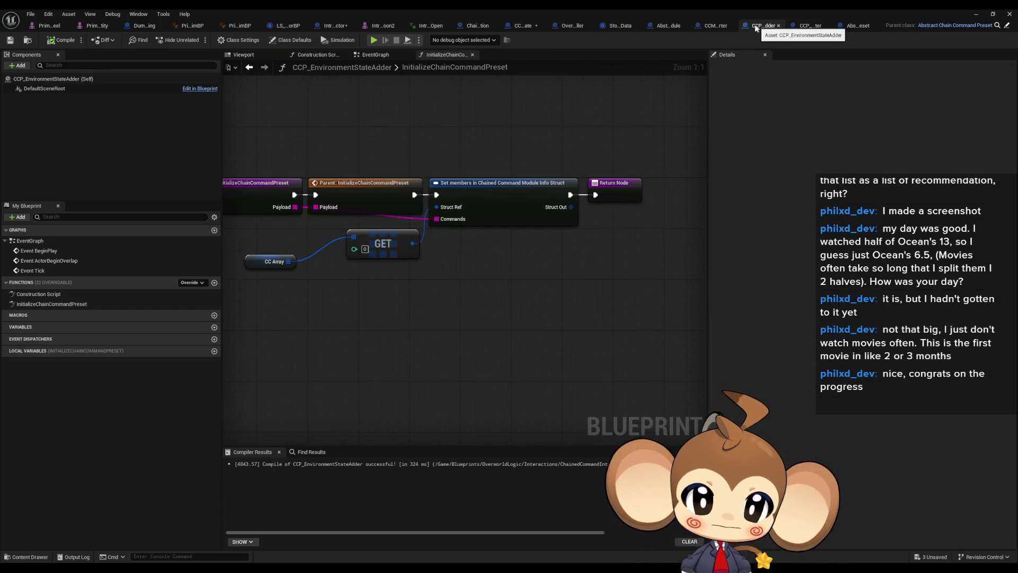
left_click(522, 26)
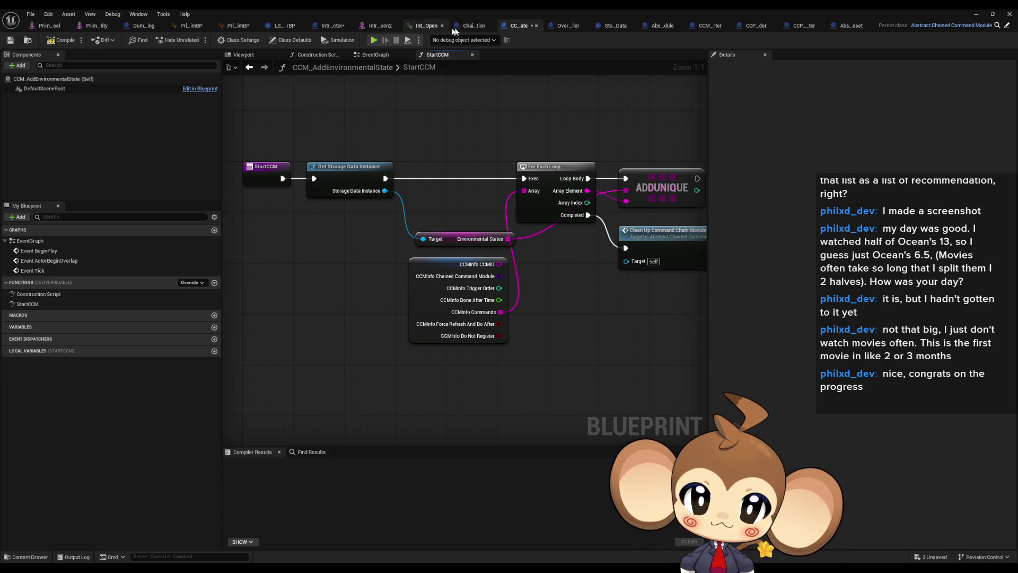
Inspect ChainedCommandInteraction's Find, Clear and Add nodes and OverworldController's CreatePlayer graph, then close OverworldController.
left_click(473, 26)
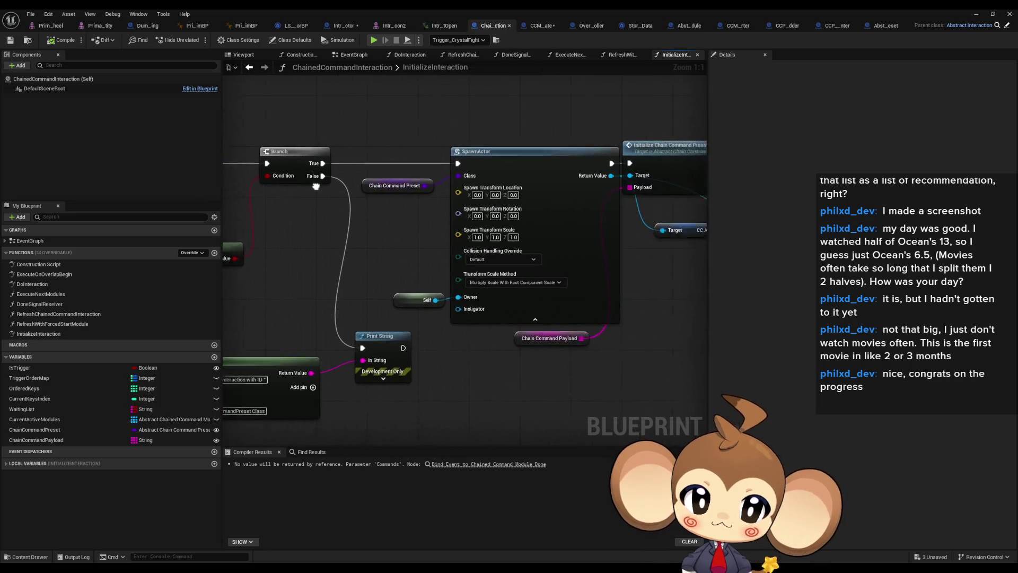
scroll(260, 208, "down", 3)
left_click_drag(507, 242, 138, 228)
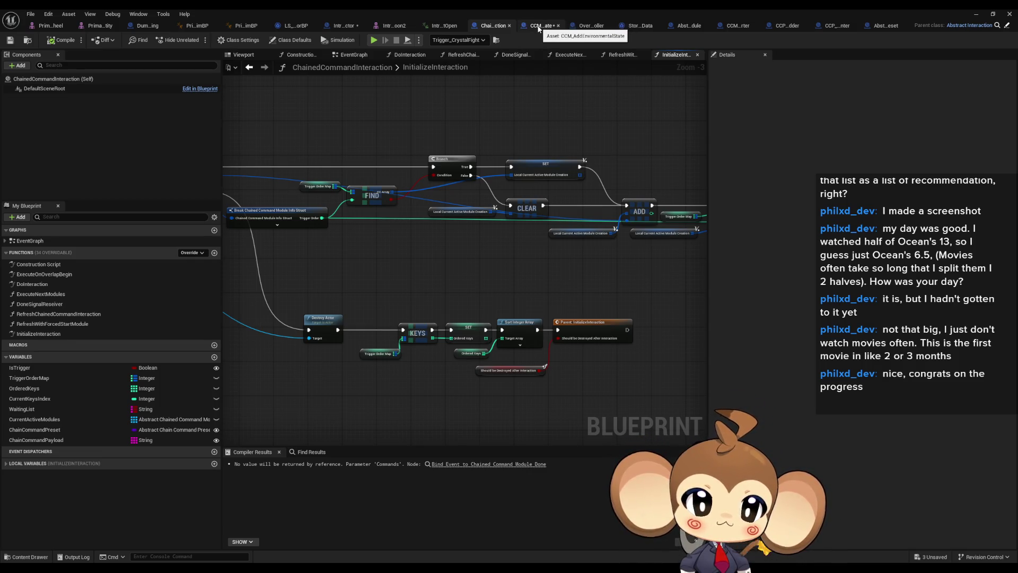
left_click(538, 26)
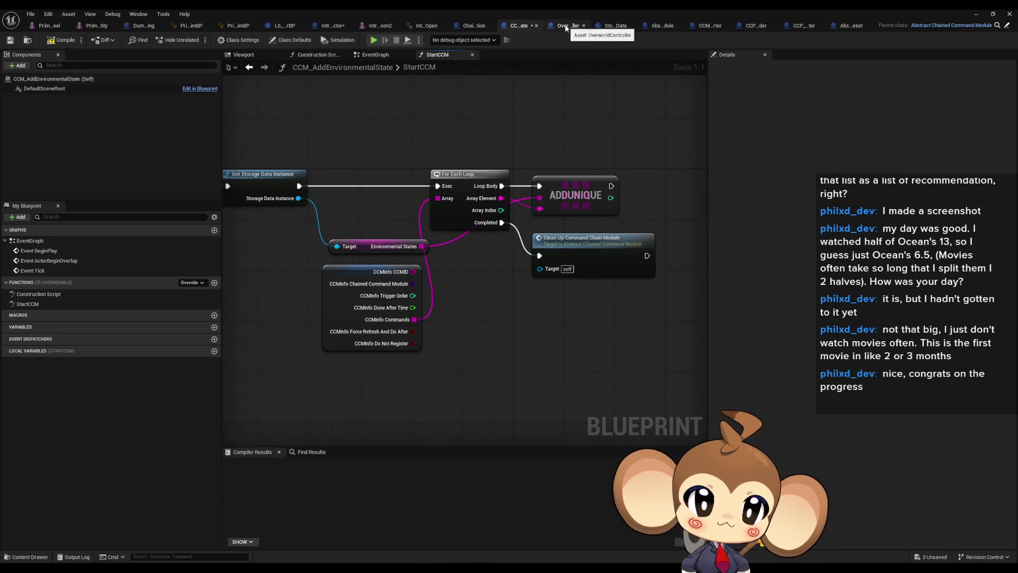
left_click(566, 26)
mouse_move(467, 180)
left_mouse_down()
mouse_move(427, 167)
mouse_move(526, 173)
left_mouse_up()
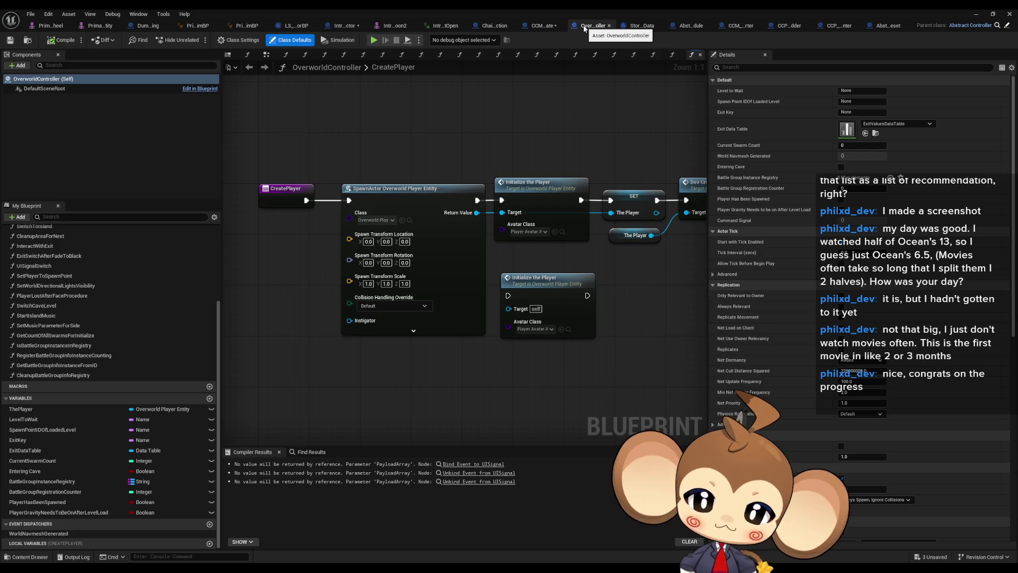
middle_click(600, 29)
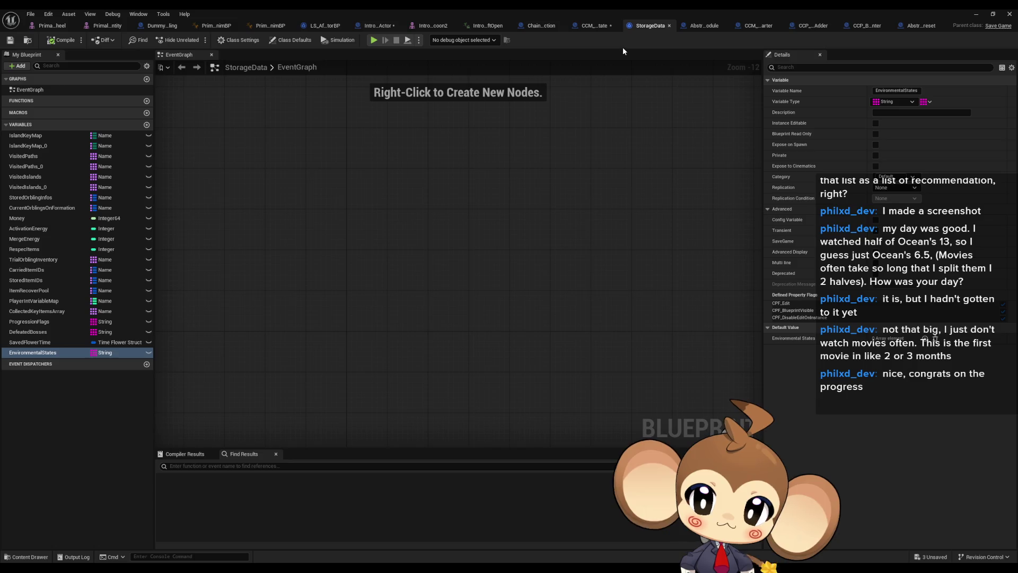
Close the StorageData, abstract command module and CCM_BossBattleStarter blueprint tabs.
middle_click(653, 26)
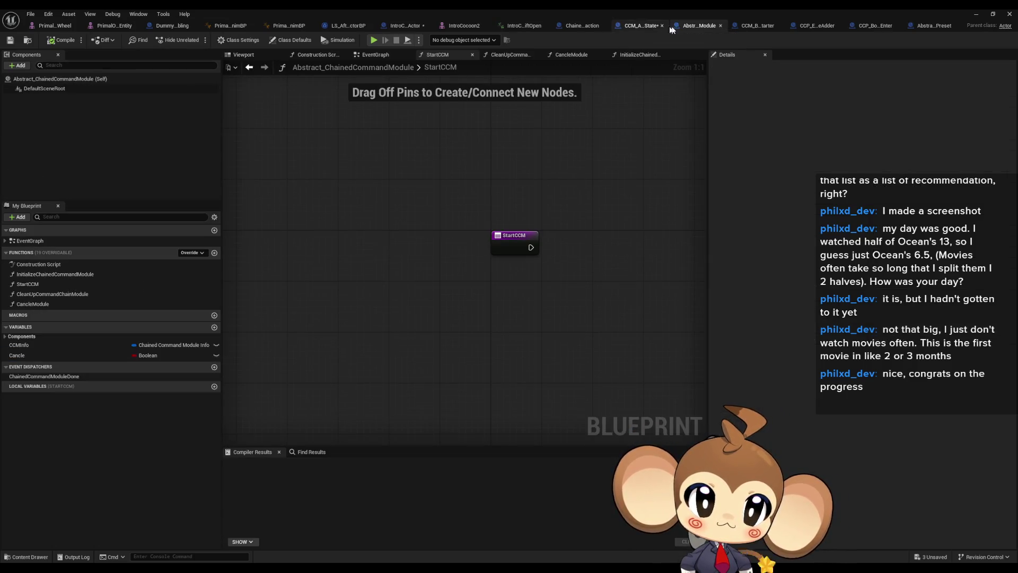
middle_click(696, 25)
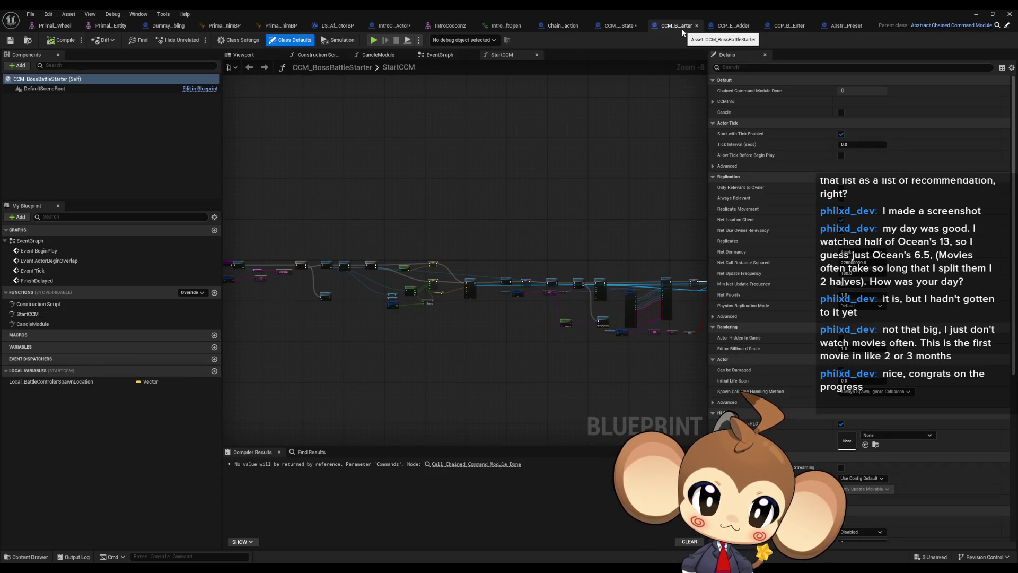
left_click(696, 26)
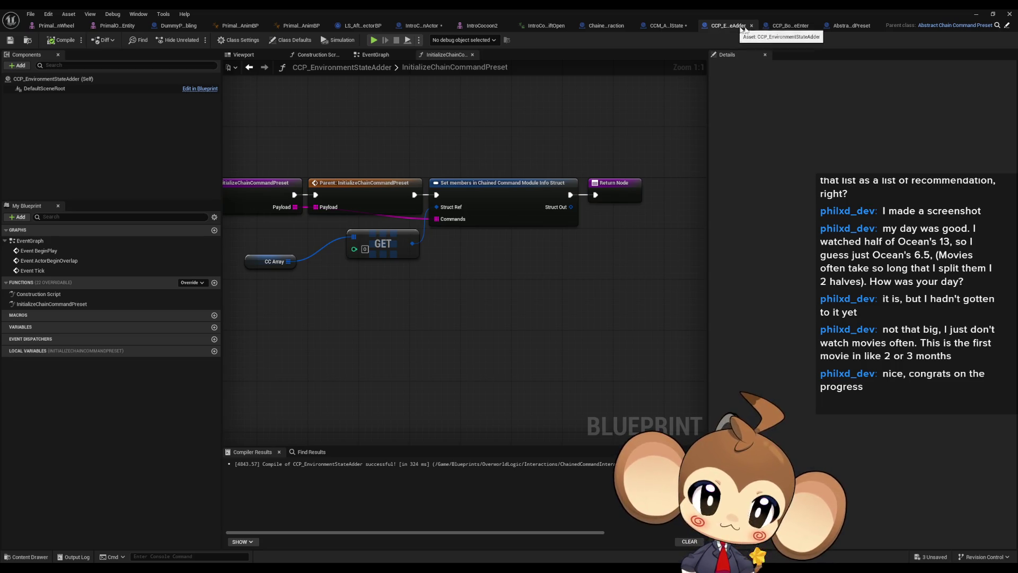
Hide Break Battle Group Info Struct's unconnected pins in CCP_BossFightFromCaveEnter and compile it.
left_click(790, 26)
scroll(564, 225, "down", 2)
scroll(564, 225, "down", 4)
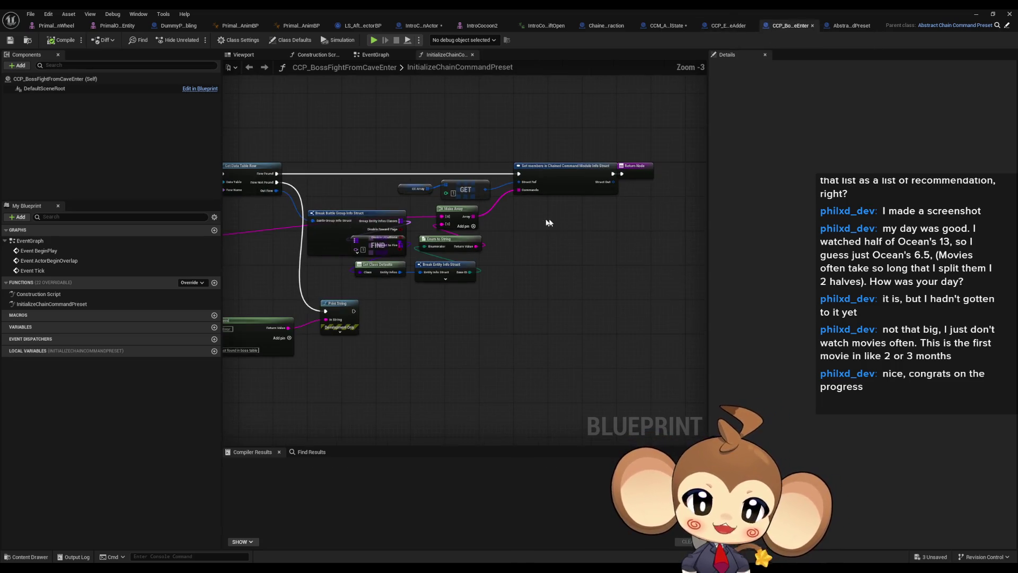
scroll(507, 245, "up", 2)
left_click_drag(505, 241, 419, 280)
left_click(429, 273)
left_click(870, 262)
left_click(374, 282)
left_click(74, 42)
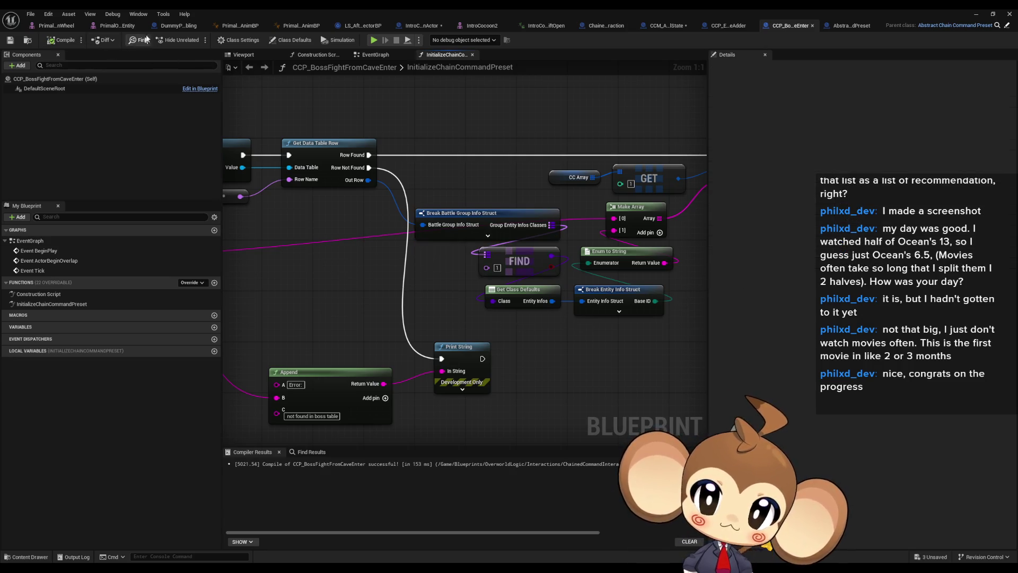
Close both Primal animation blueprint tabs and bring up the after-intro director blueprint.
left_click(175, 27)
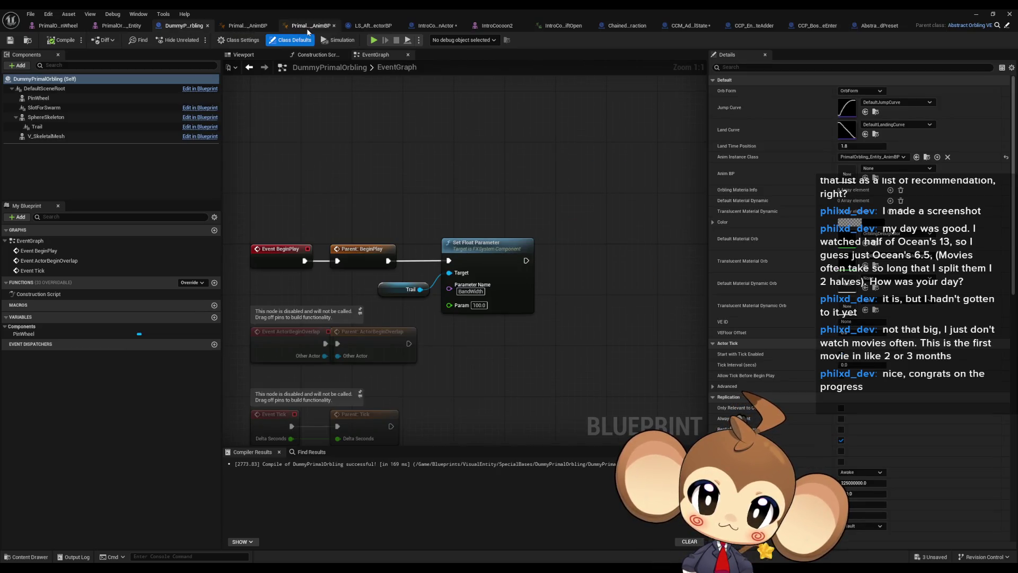
left_click(270, 25)
left_click(280, 26)
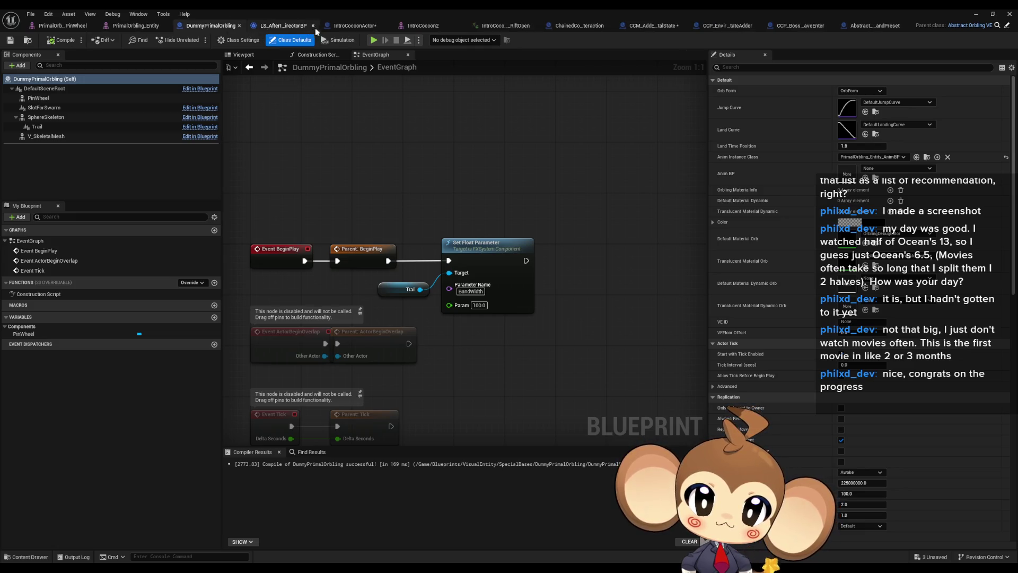
left_click(283, 26)
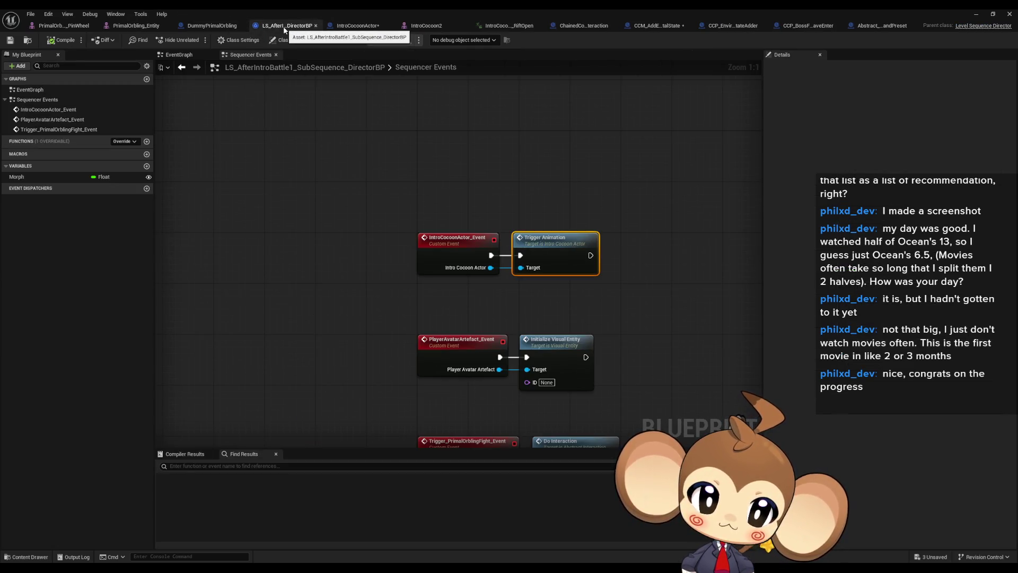
Close the sequence director blueprint and save all modified assets.
left_click(316, 25)
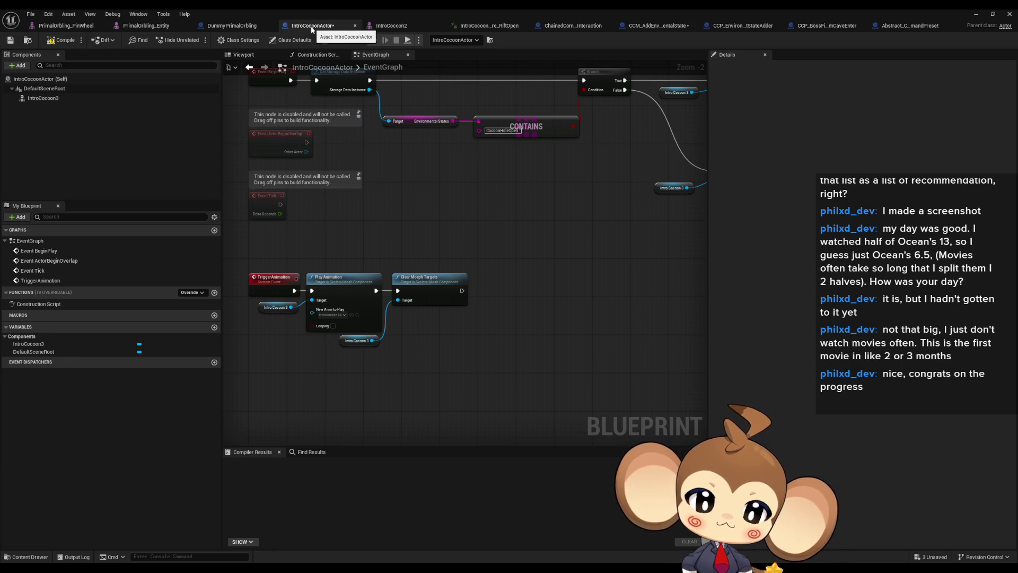
left_click_drag(503, 131, 351, 220)
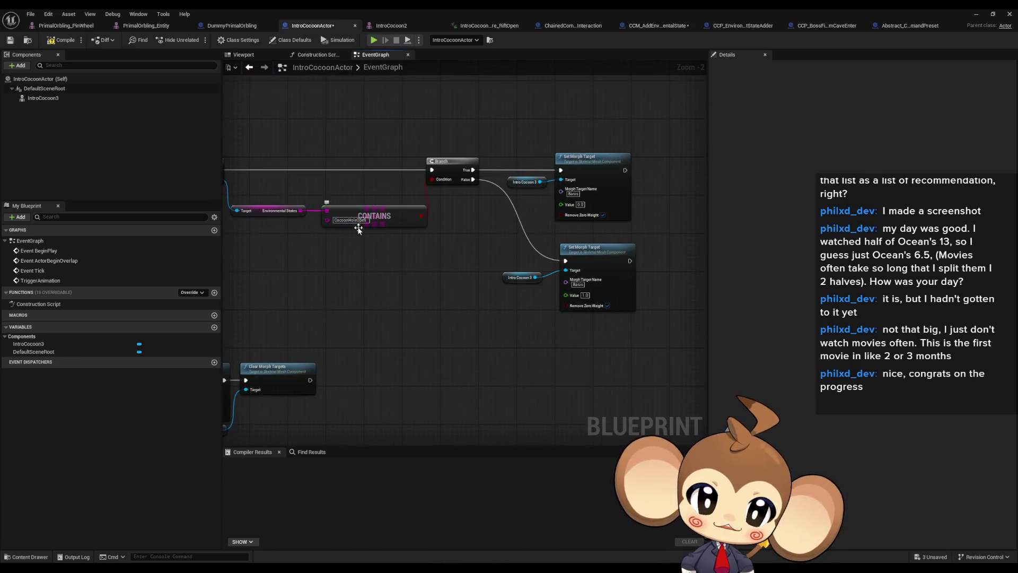
scroll(324, 220, "up", 2)
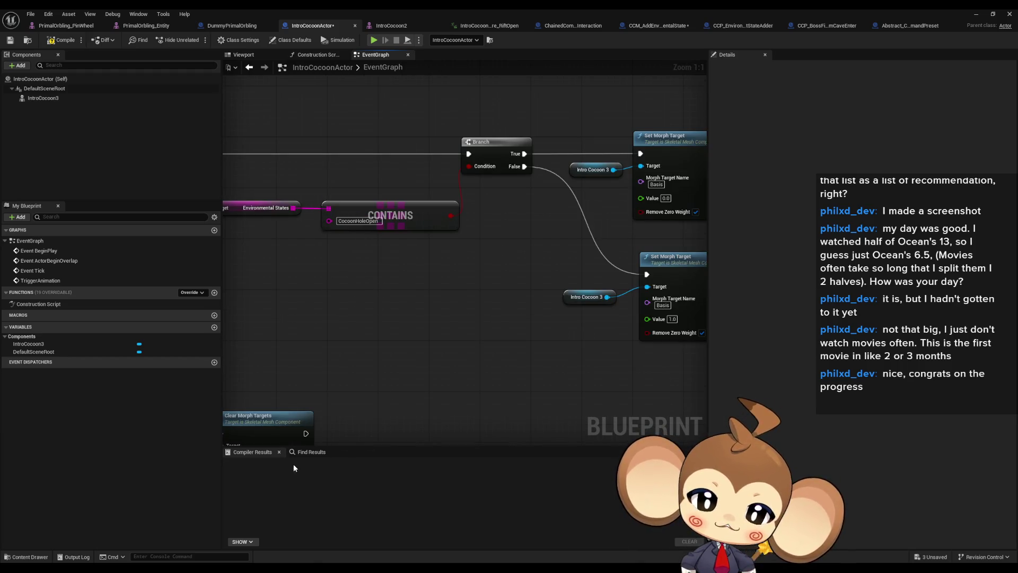
left_click(30, 13)
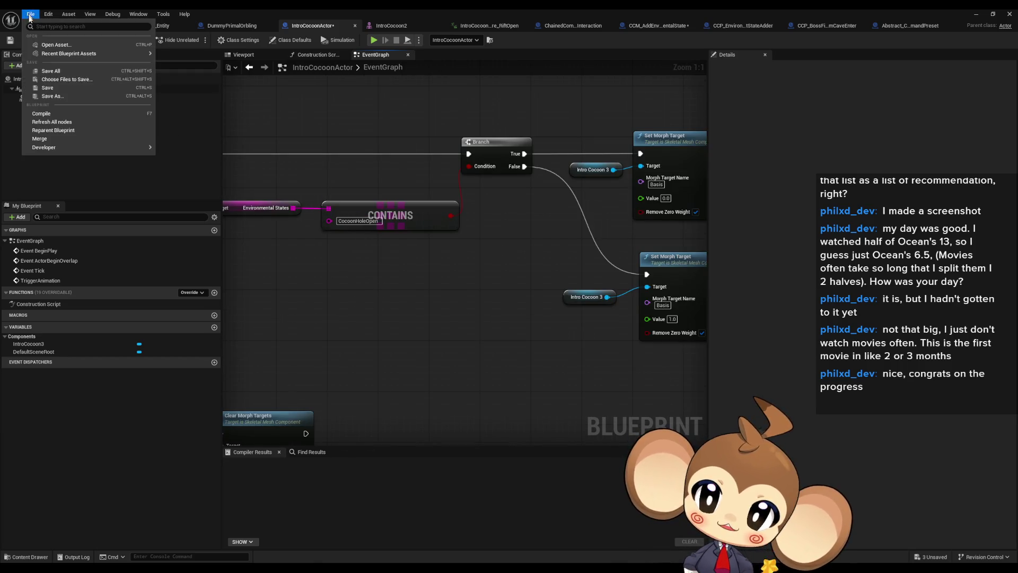
left_click(62, 71)
Search the blueprint for CocoonHoleOpen to confirm the Contains node references it.
left_click(311, 452)
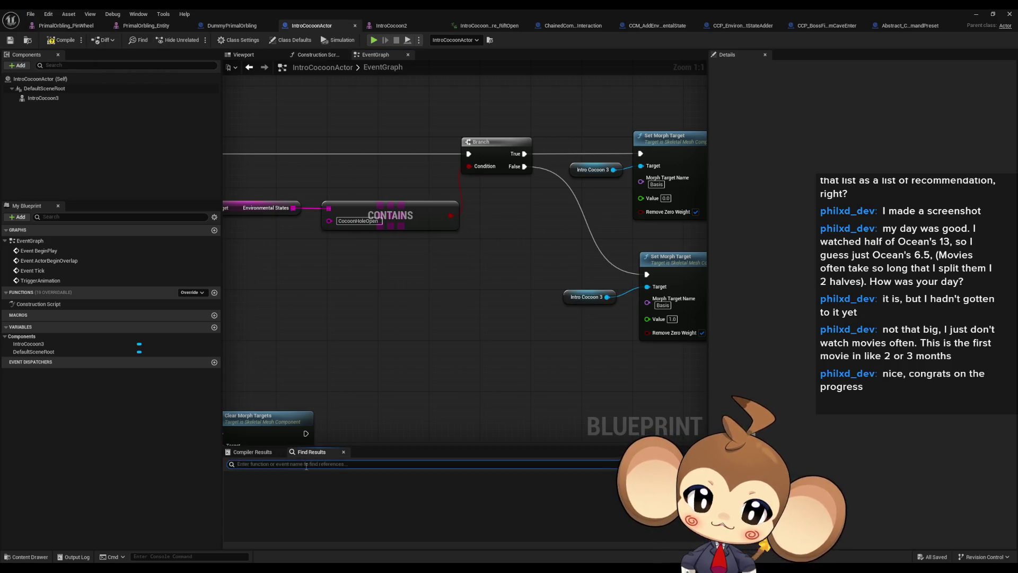
type("\"CocoonHoleOpen")
key("Return")
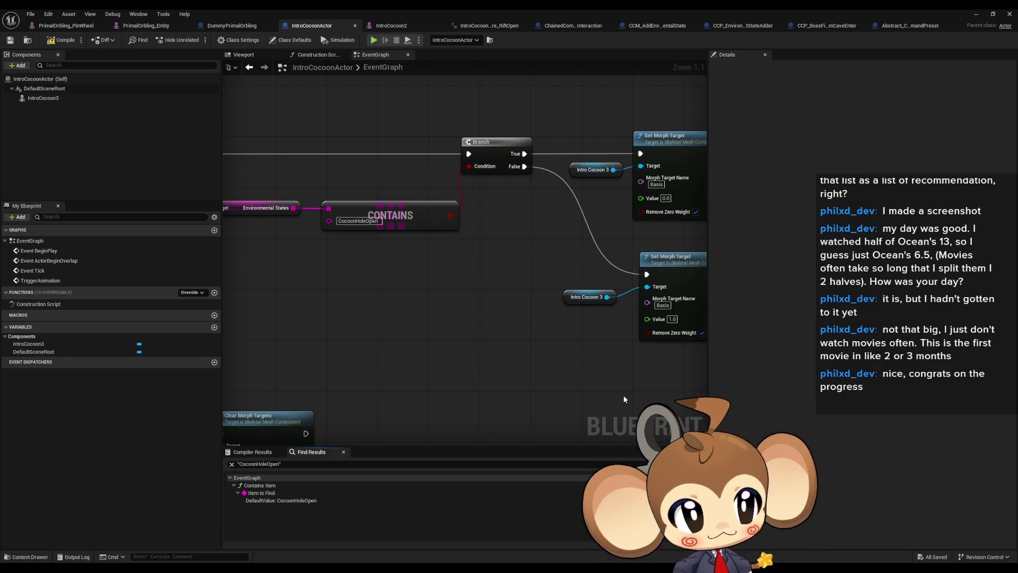
left_click(824, 25)
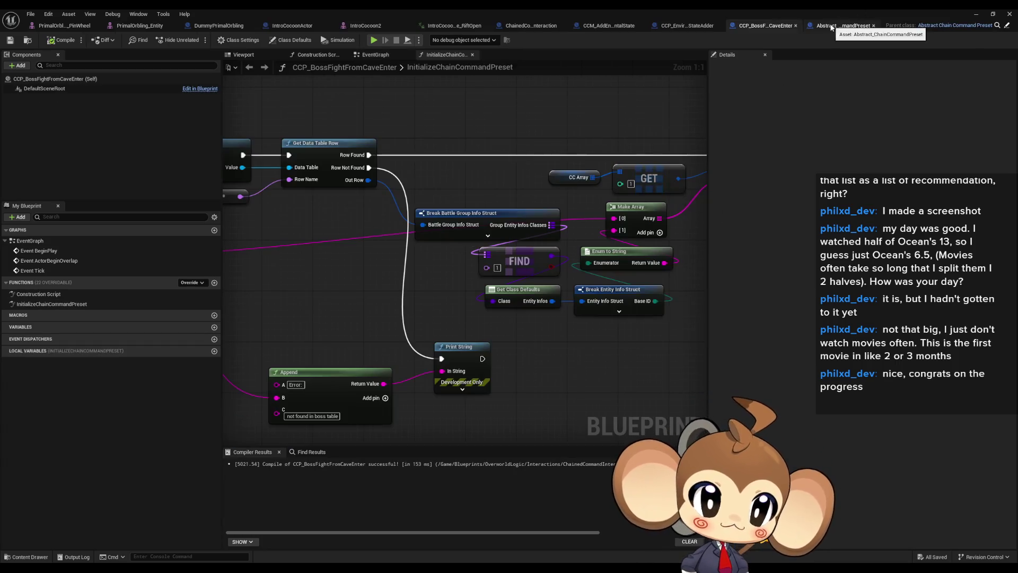
Close the Abstract_ChainCommandPreset blueprint tab.
left_click(848, 25)
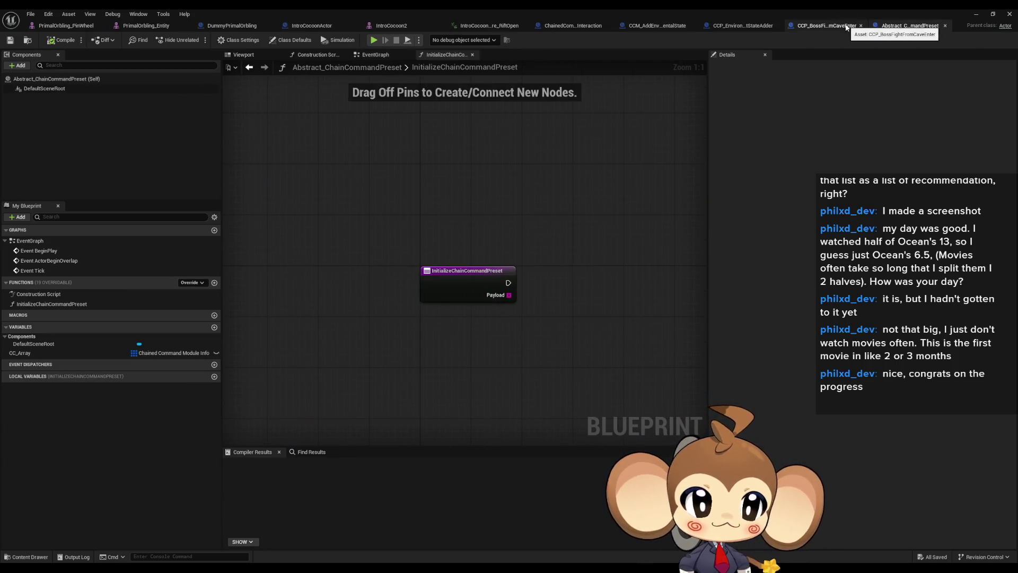
middle_click(883, 26)
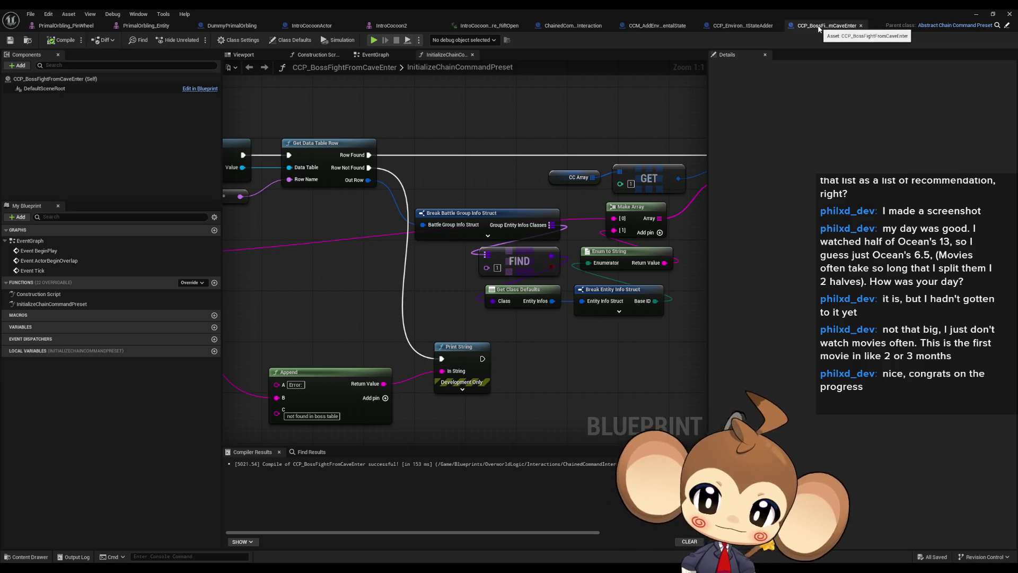
scroll(486, 261, "down", 2)
scroll(489, 263, "up", 2)
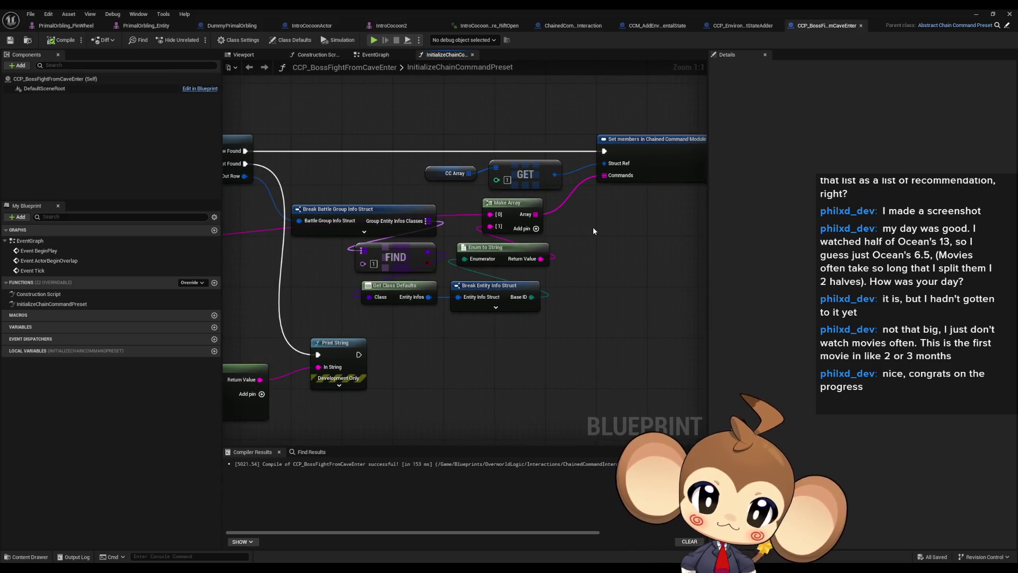
Move the CC Array node beside GET in CCP_EnvironmentStateAdder, recompile, and minimize the editor.
left_click(728, 26)
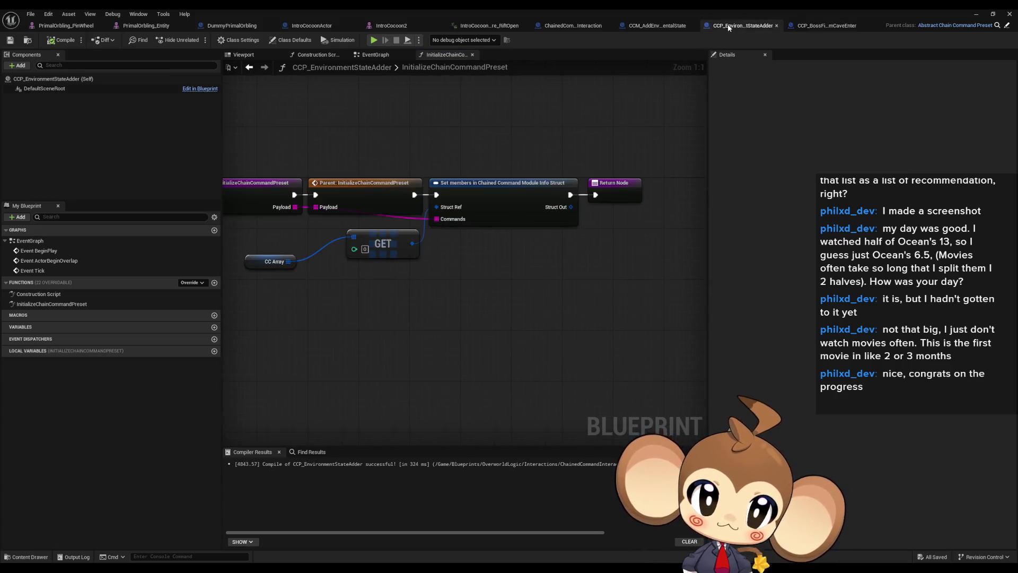
left_click_drag(266, 264, 304, 238)
key("F7")
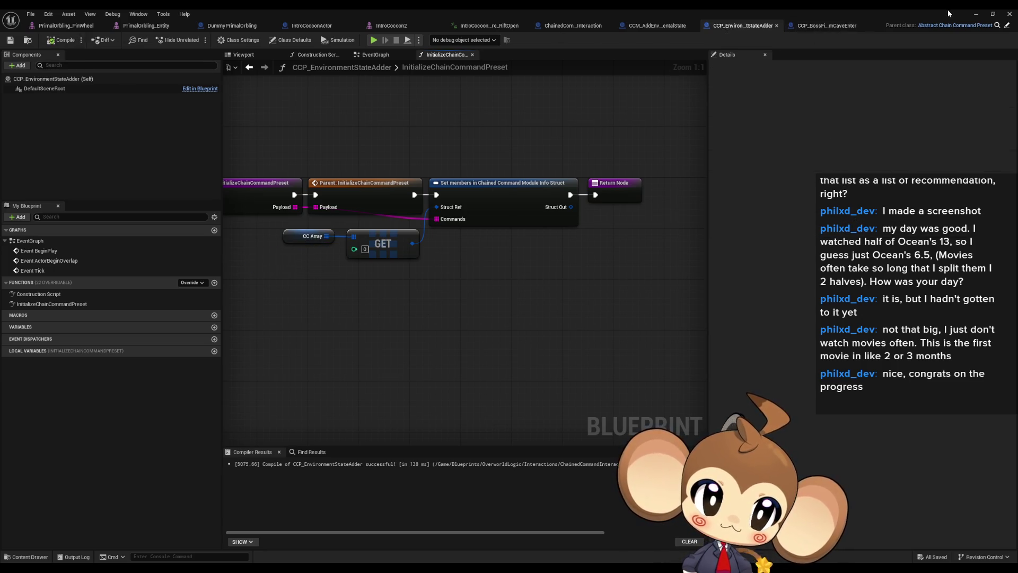
left_click(975, 14)
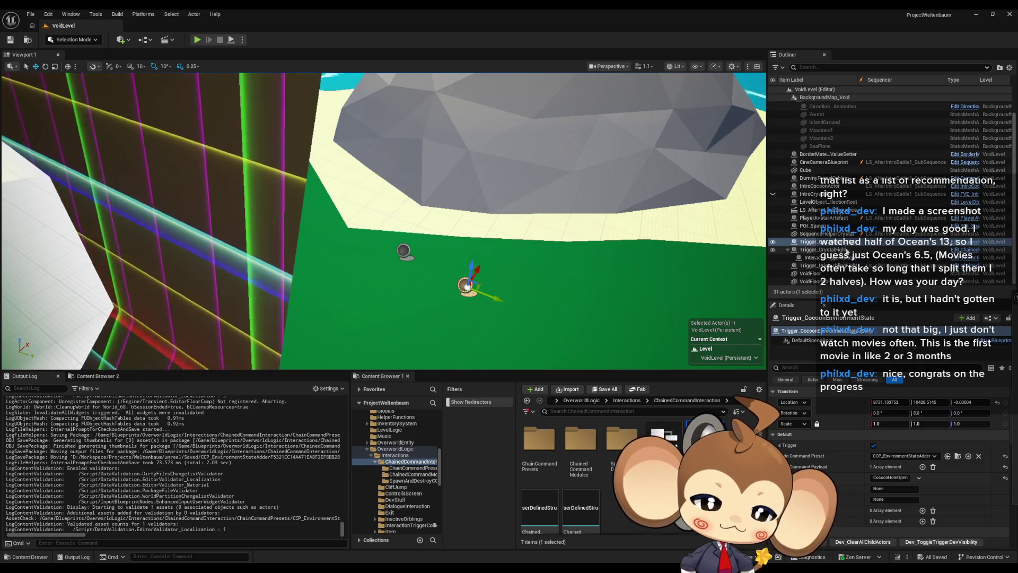
Compare the PrimalOrblingFight and cocoon environment-state trigger actors' Details.
left_click(403, 251)
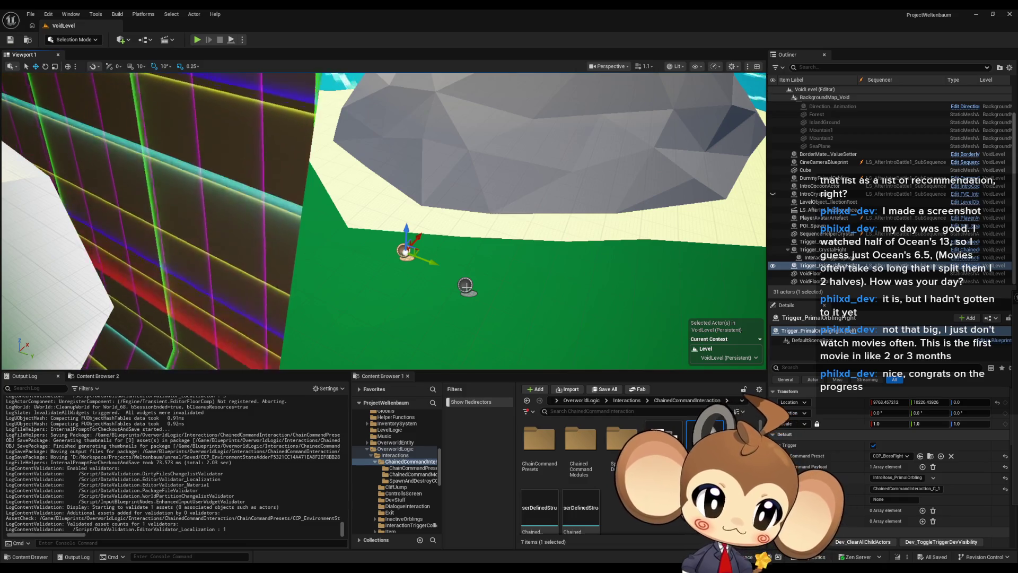
left_click(465, 285)
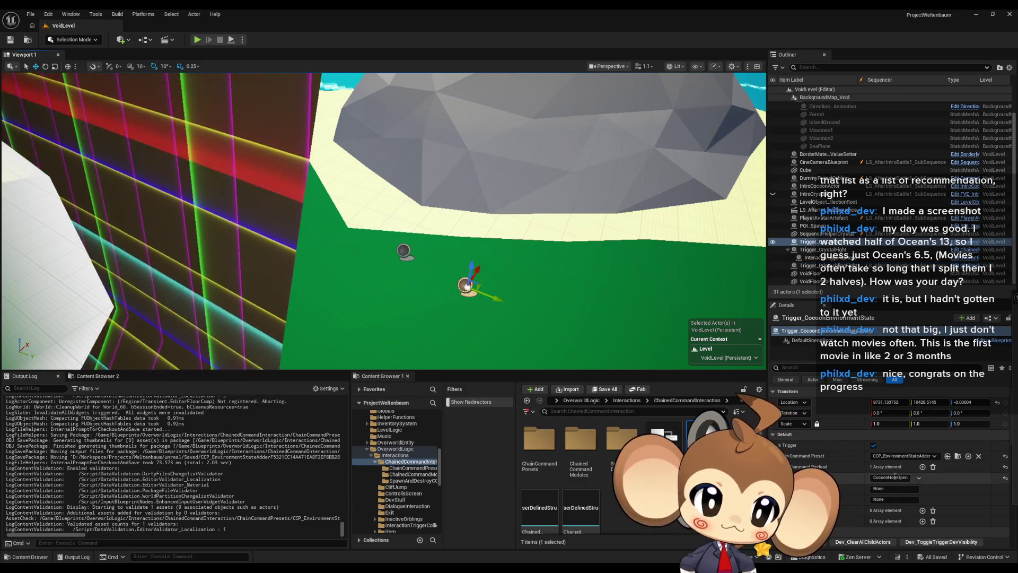
left_click(404, 251)
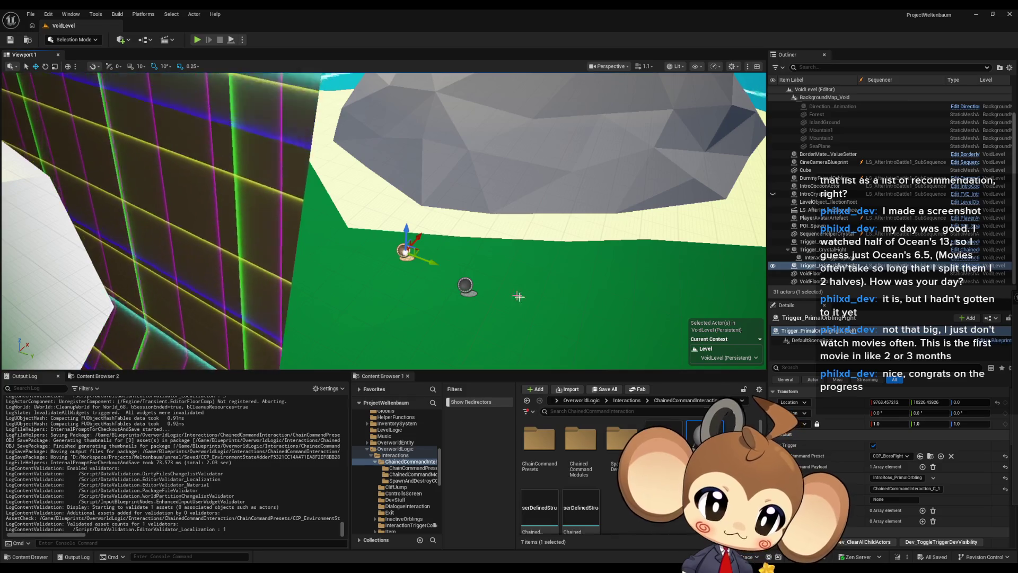
left_click(846, 241)
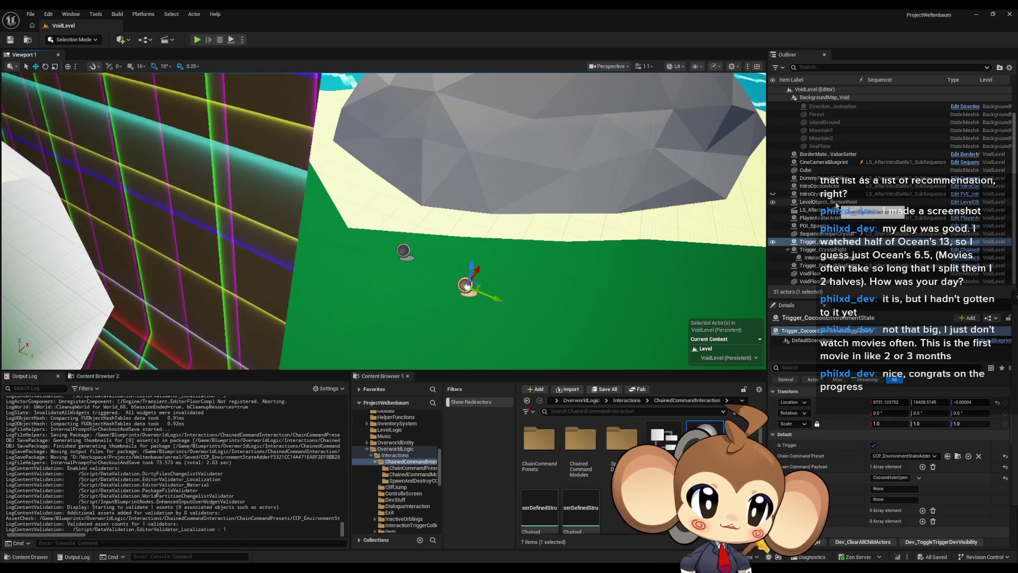
Add an entry to LevelObjectCollectionRoot's map, recheck both triggers, and bring Sequencer forward.
left_click(843, 203)
left_click(922, 543)
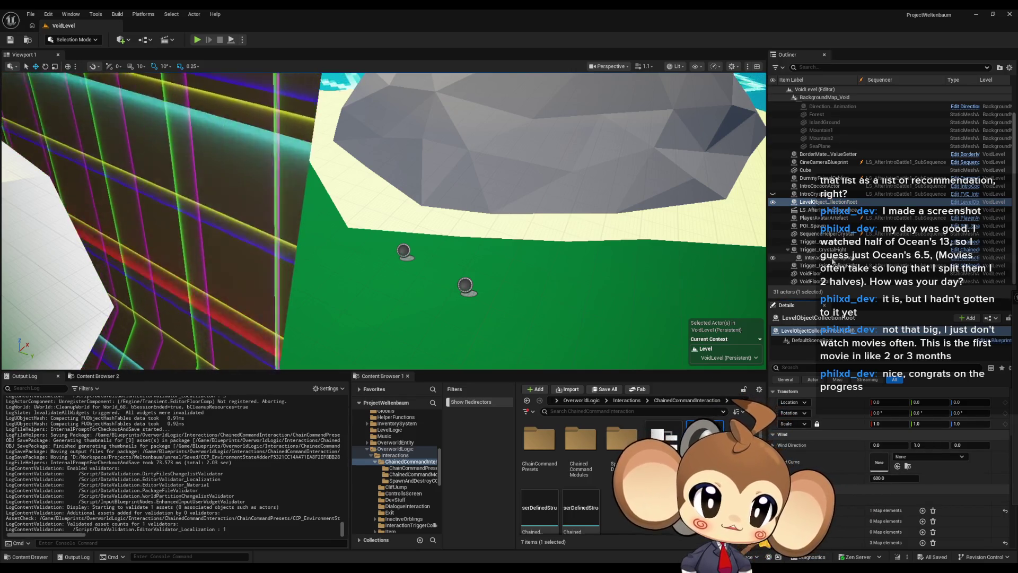
left_click(828, 242)
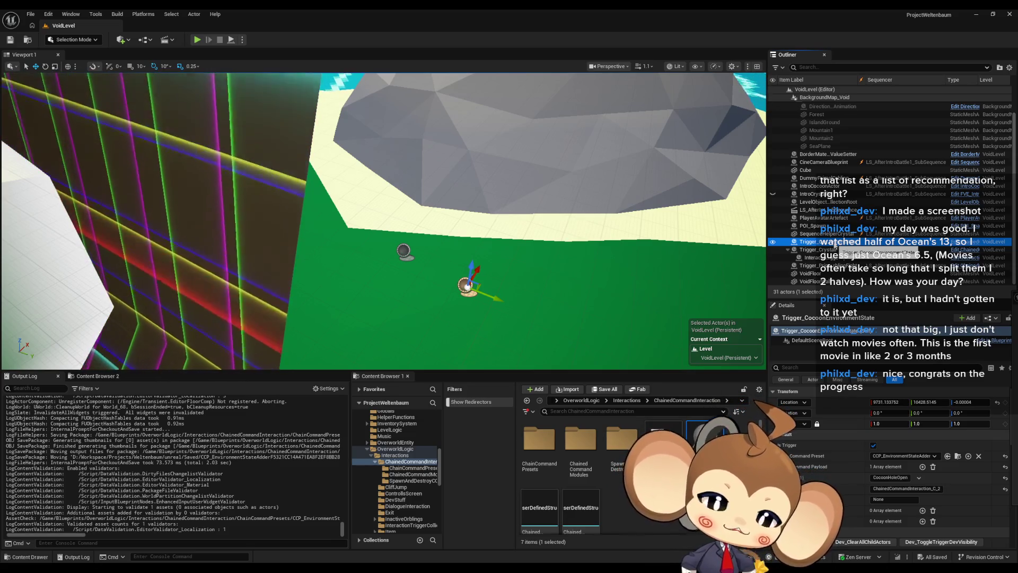
mouse_move(210, 518)
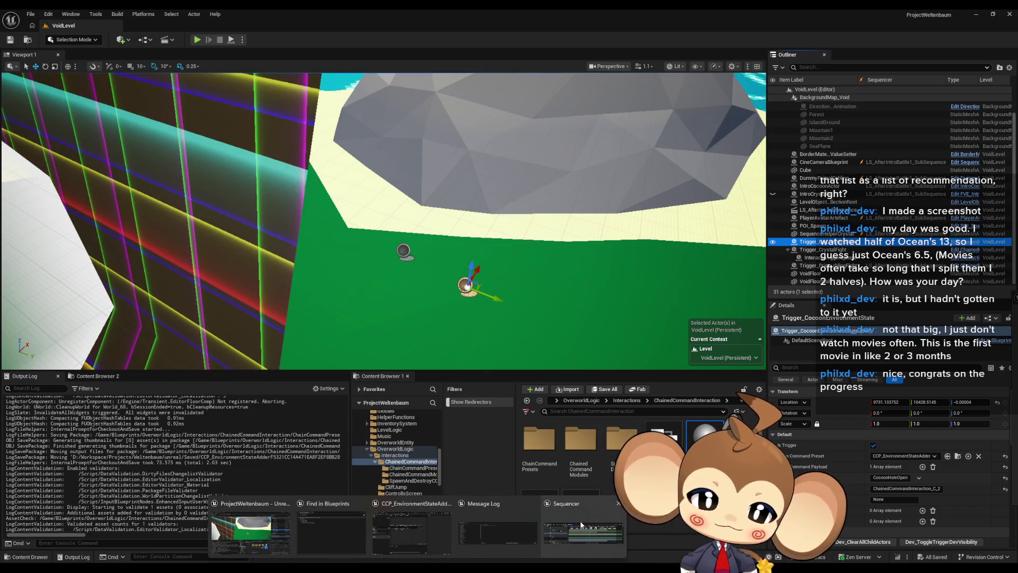
mouse_move(581, 536)
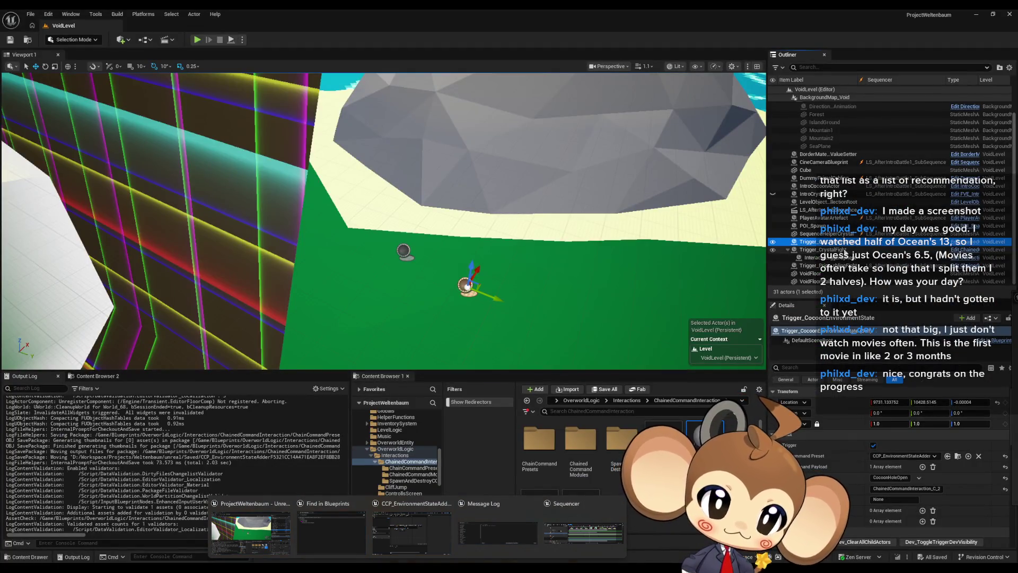
left_click(827, 266)
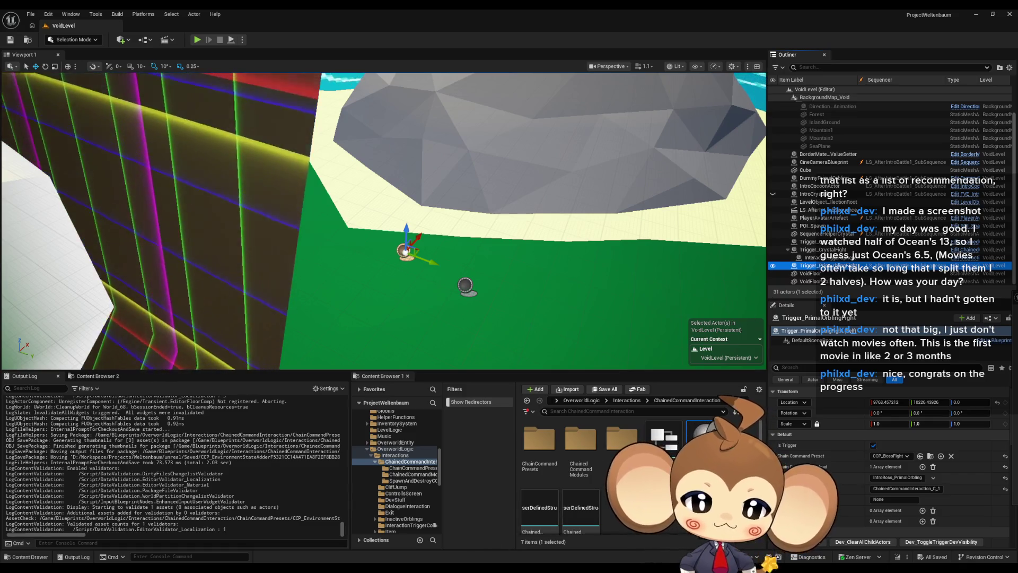
mouse_move(419, 570)
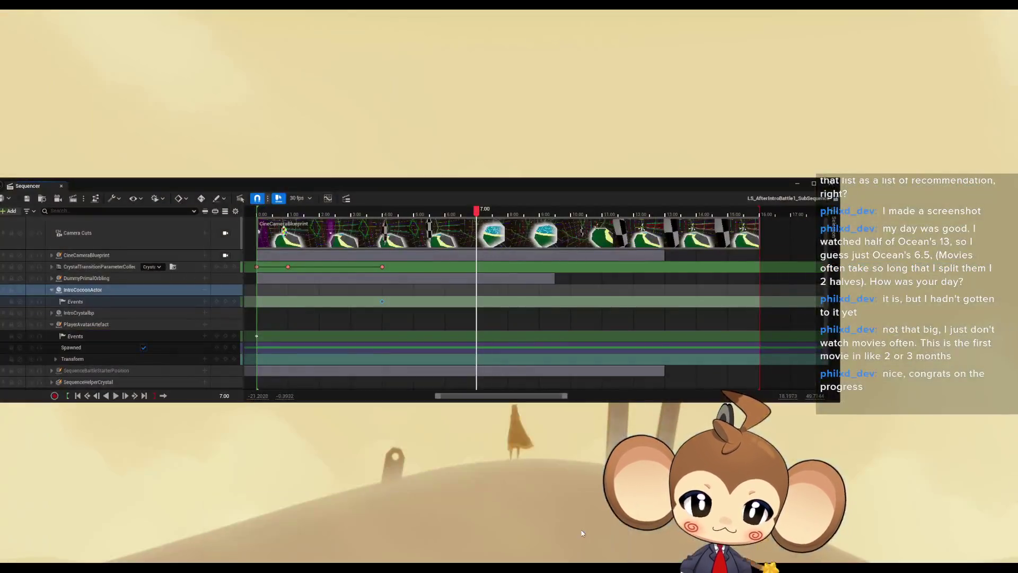
left_click(582, 533)
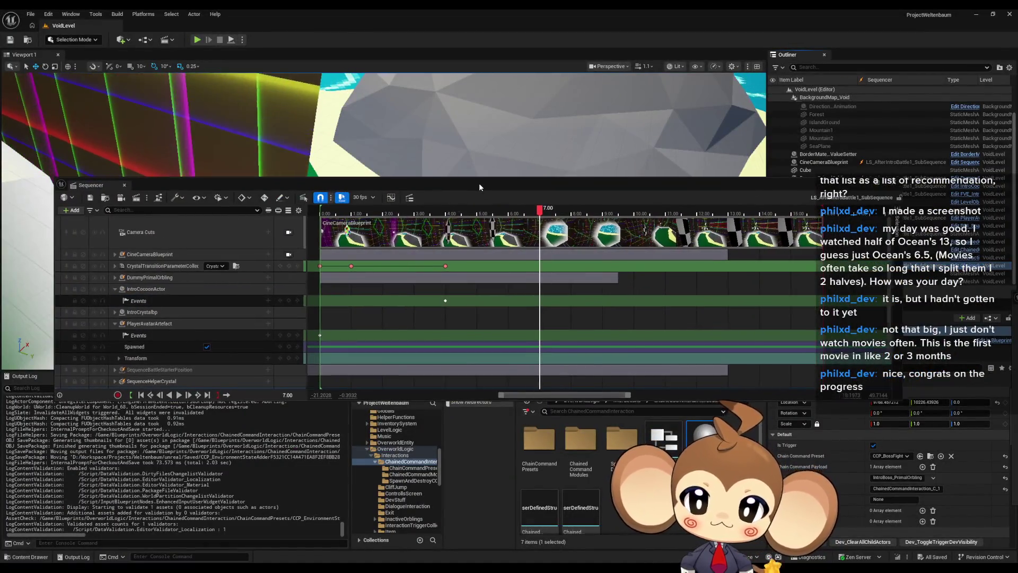
Maximize Sequencer and add Trigger_CocoonEnvironmentState as an actor track.
double_click(479, 183)
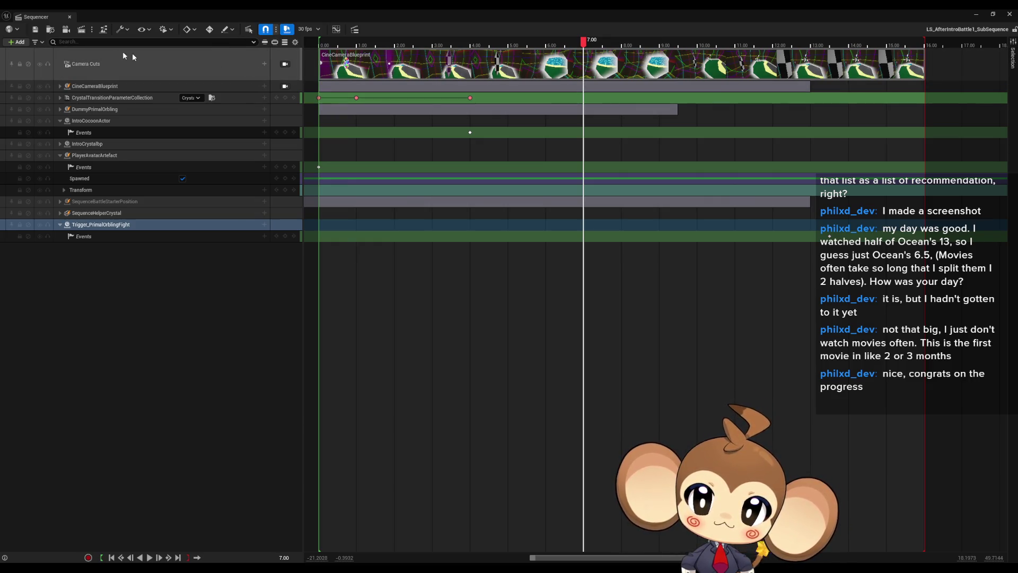
left_click(17, 42)
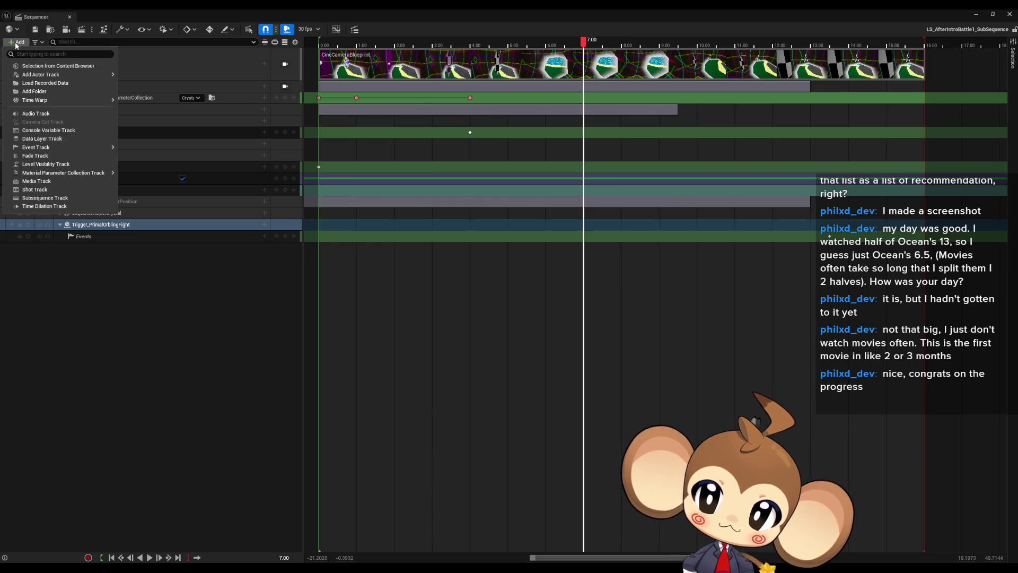
mouse_move(61, 76)
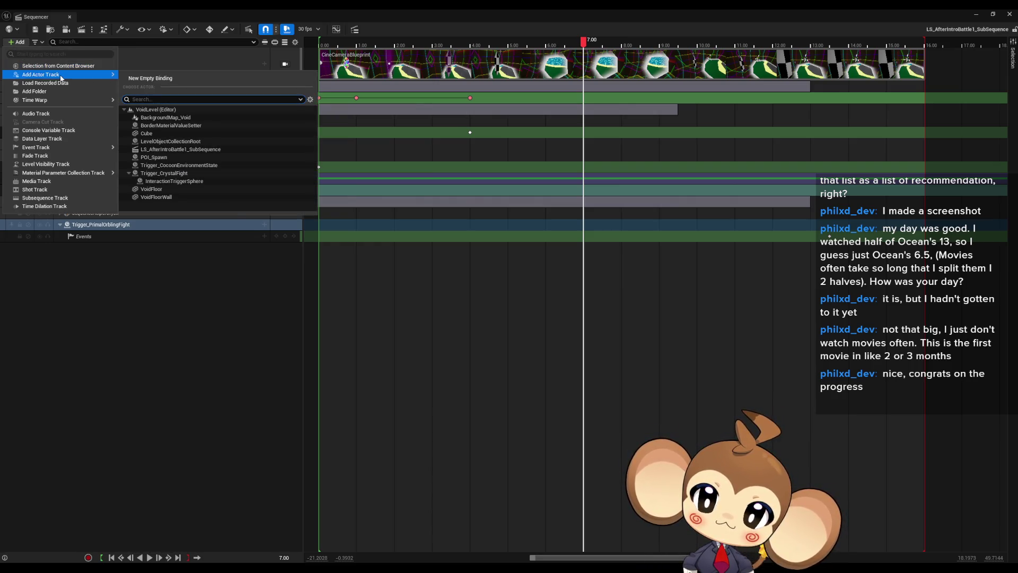
left_click(176, 165)
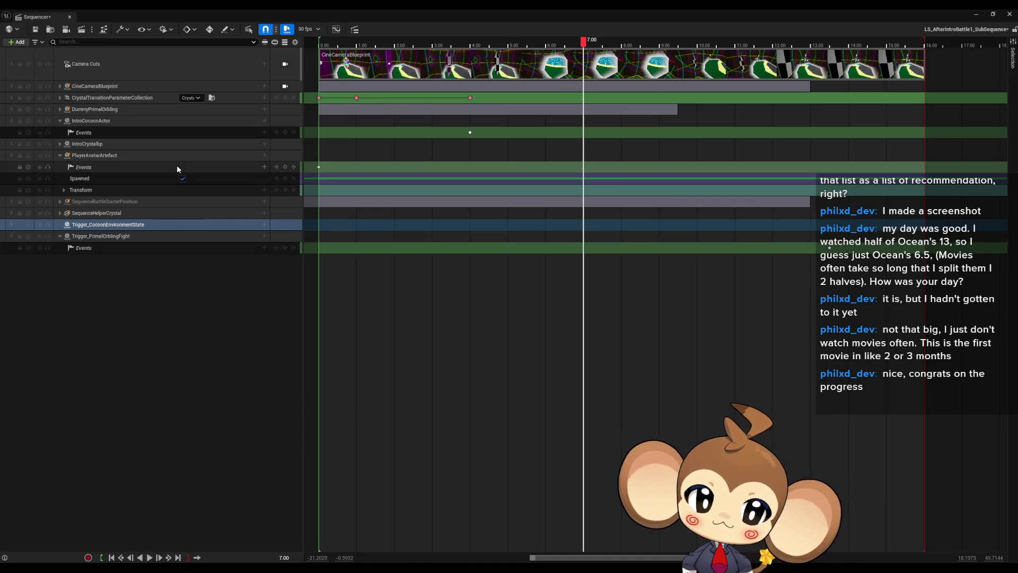
Undo the stray key on the orbling-fight events track and return the playhead to about 7 seconds.
left_click(284, 249)
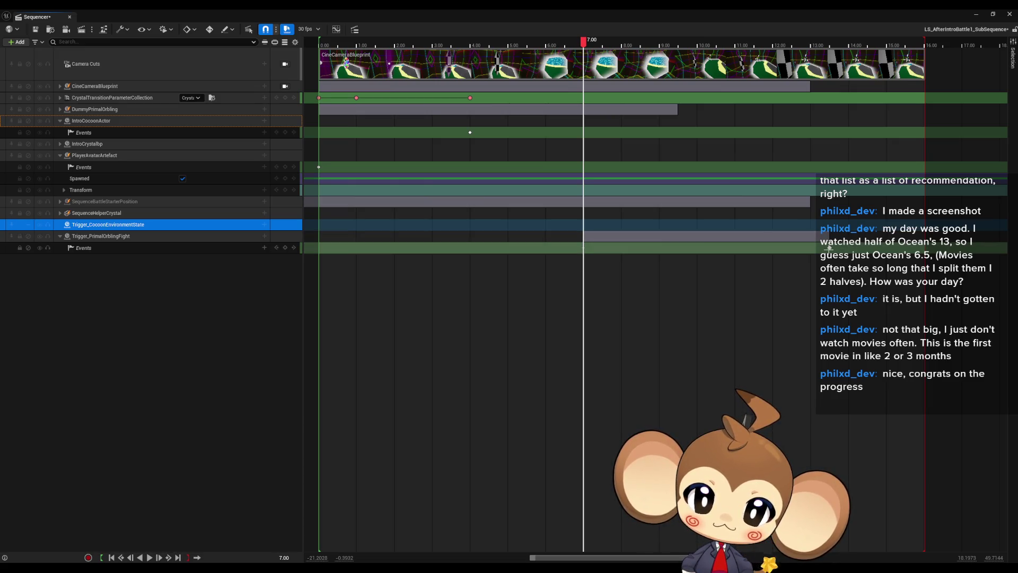
left_click(829, 247)
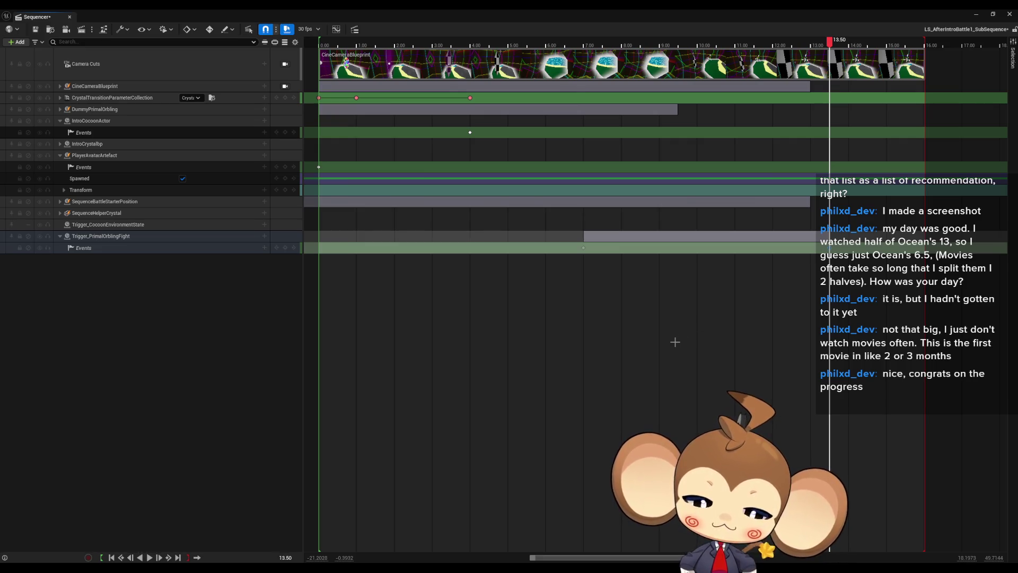
key("ctrl+z")
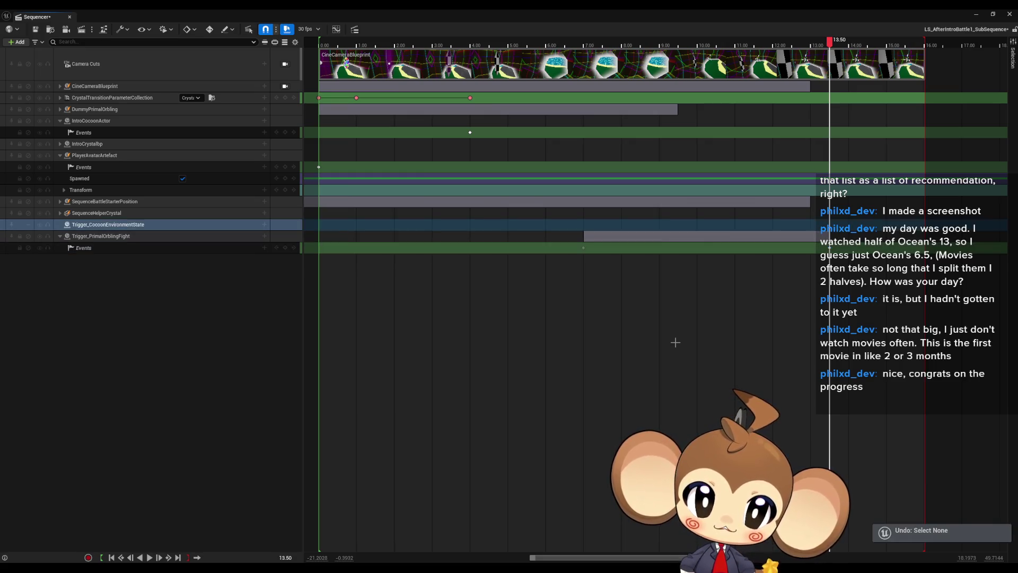
key("ctrl+z")
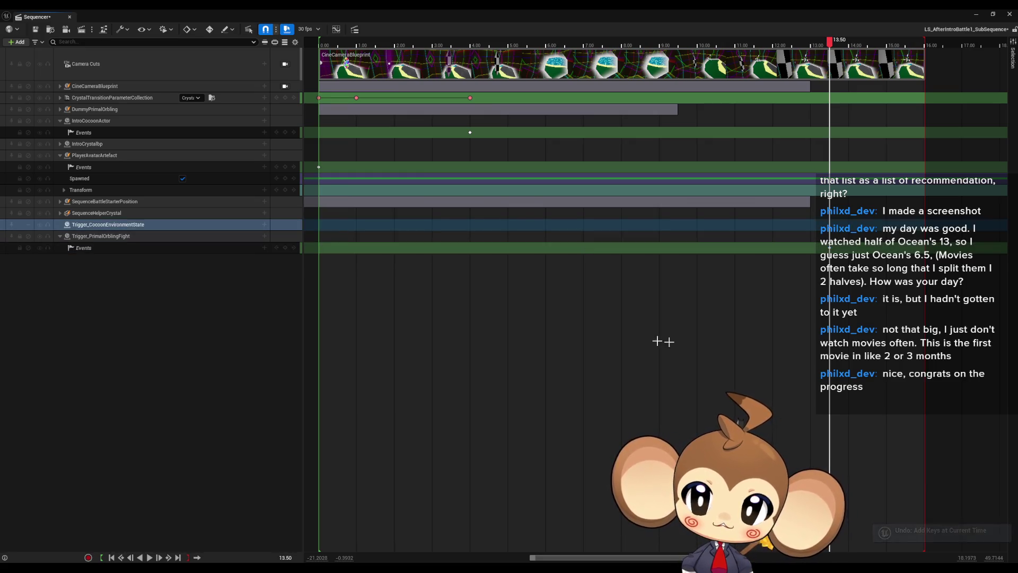
mouse_move(836, 42)
left_mouse_down()
mouse_move(598, 53)
mouse_move(584, 77)
left_mouse_up()
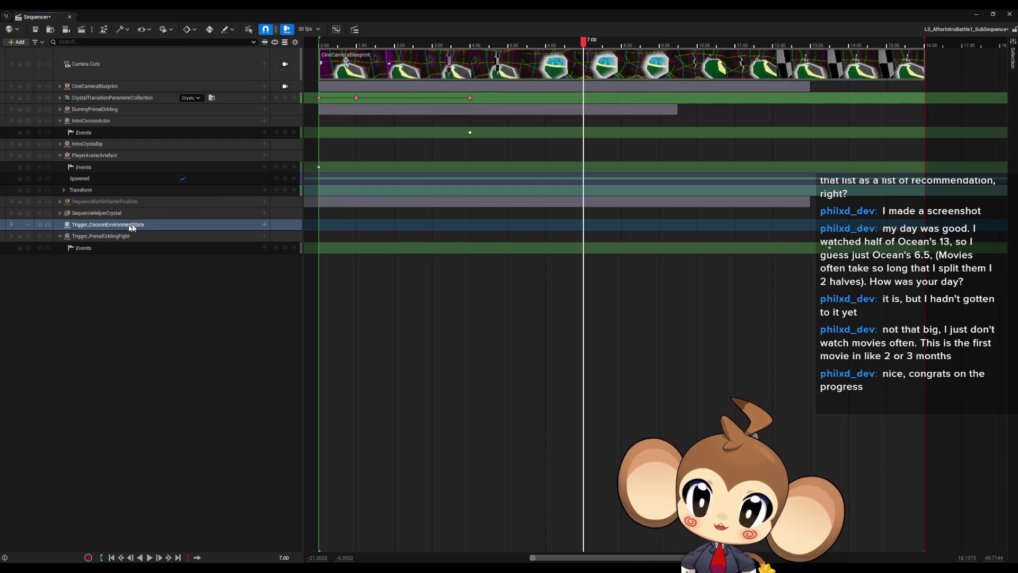
Add an Event Trigger track to the Trigger_CocoonEnvironmentState row and key it at 7.00.
left_click(264, 225)
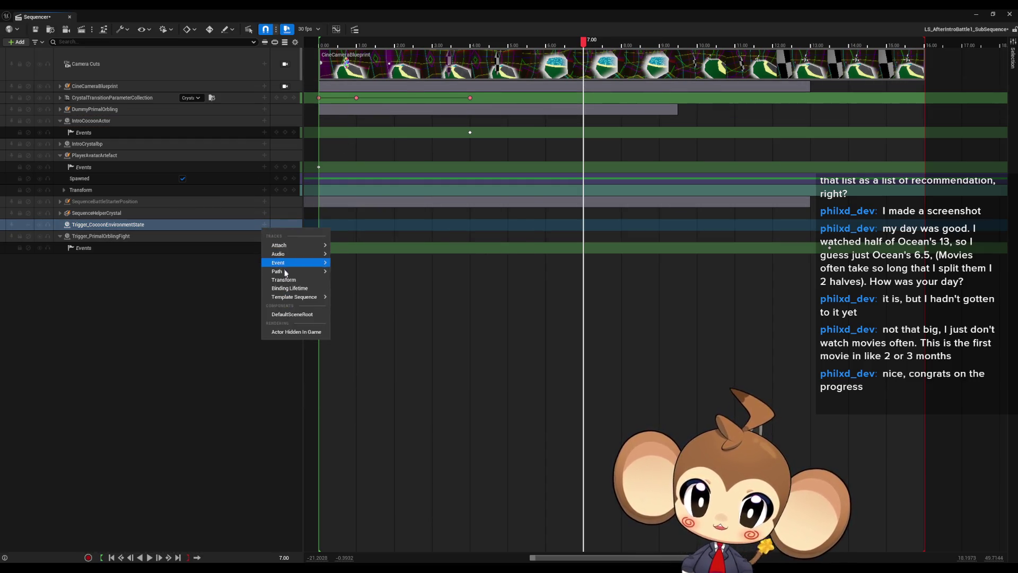
mouse_move(300, 265)
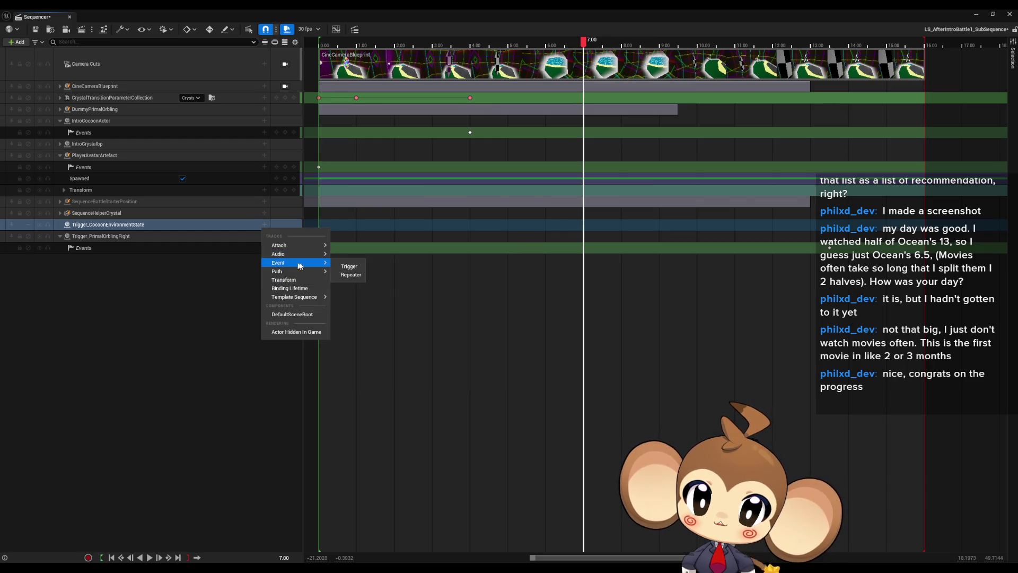
left_click(348, 268)
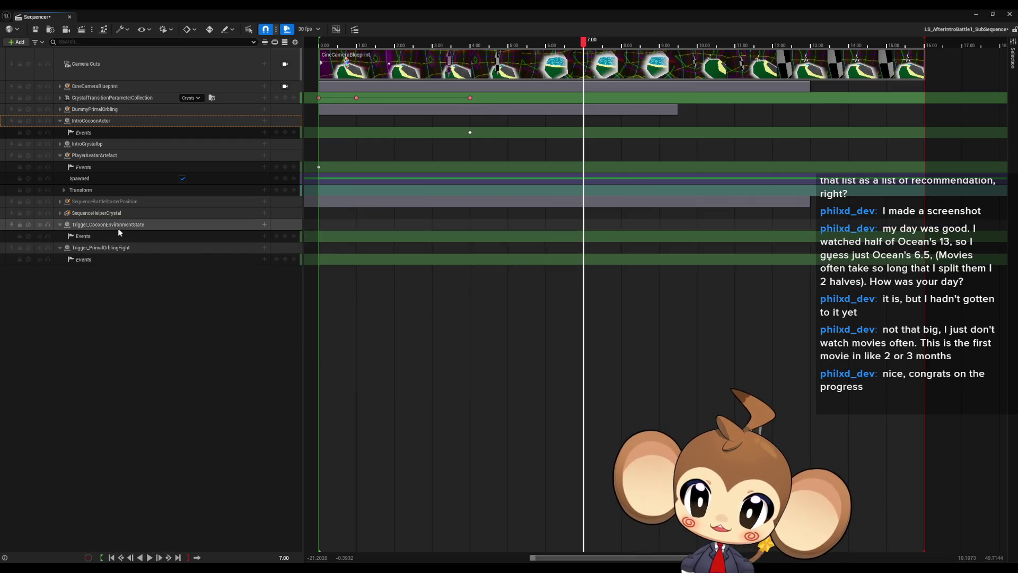
left_click(285, 236)
In the DirectorBP, wire a Do Interaction node to Trigger_CocoonEnvironmentState_Event's exec output and align it.
double_click(582, 236)
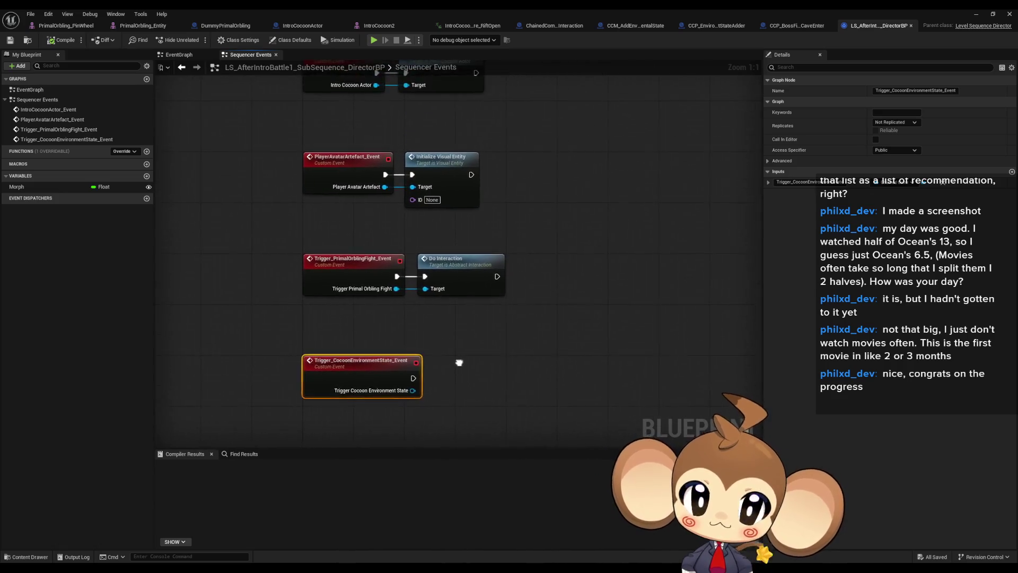
left_click_drag(403, 357, 439, 348)
type("do interaction")
key("Return")
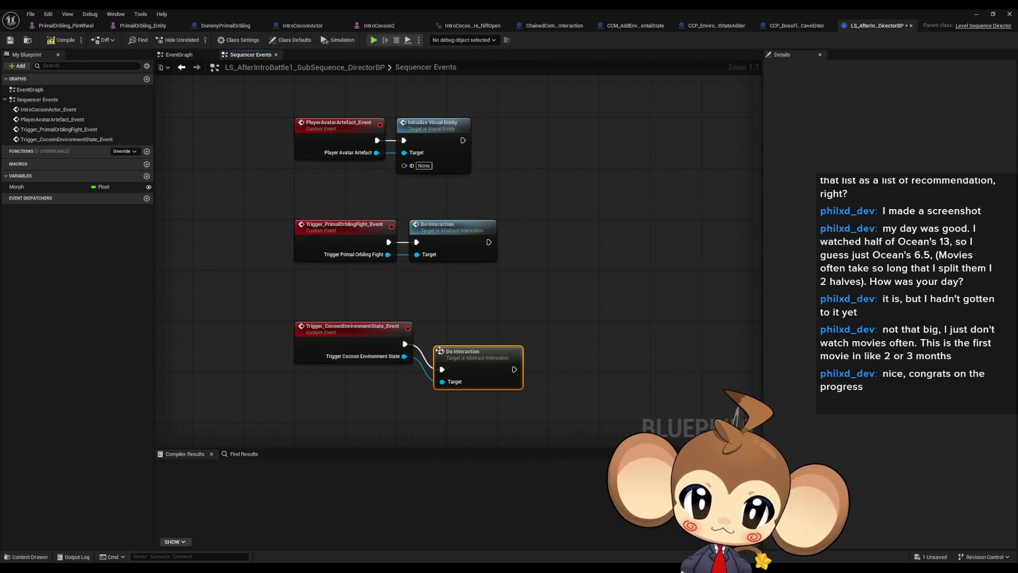
key("q")
left_click(658, 292)
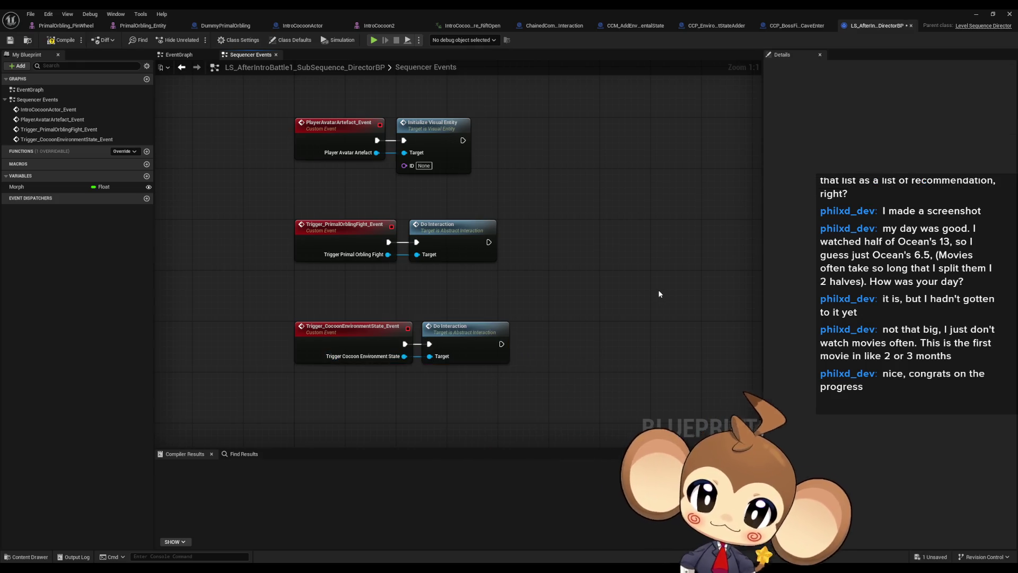